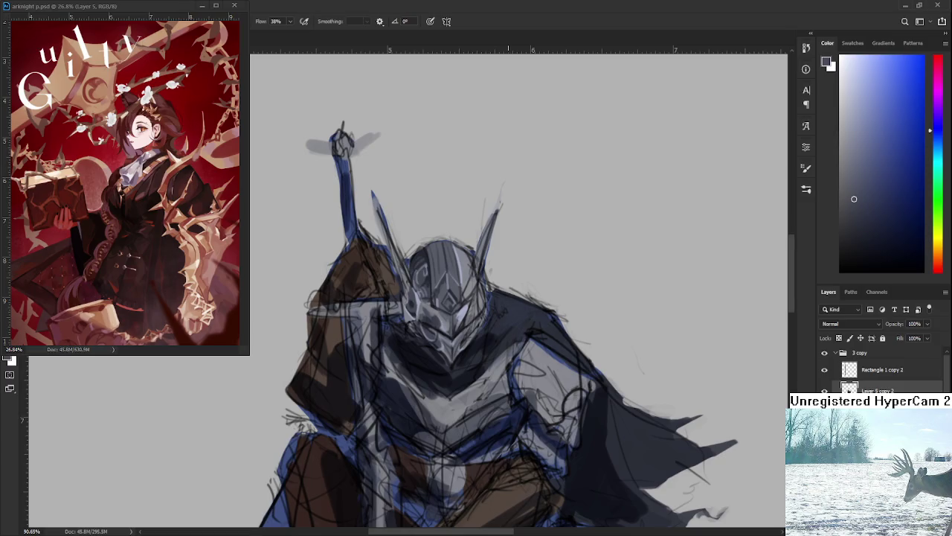
- Zoom into the helmet, sample its grey-blue tones and choose a dark navy colour
scroll(468, 279, "up", 2)
scroll(469, 279, "up", 2)
left_click(453, 328, "alt")
left_click_drag(467, 309, 500, 406)
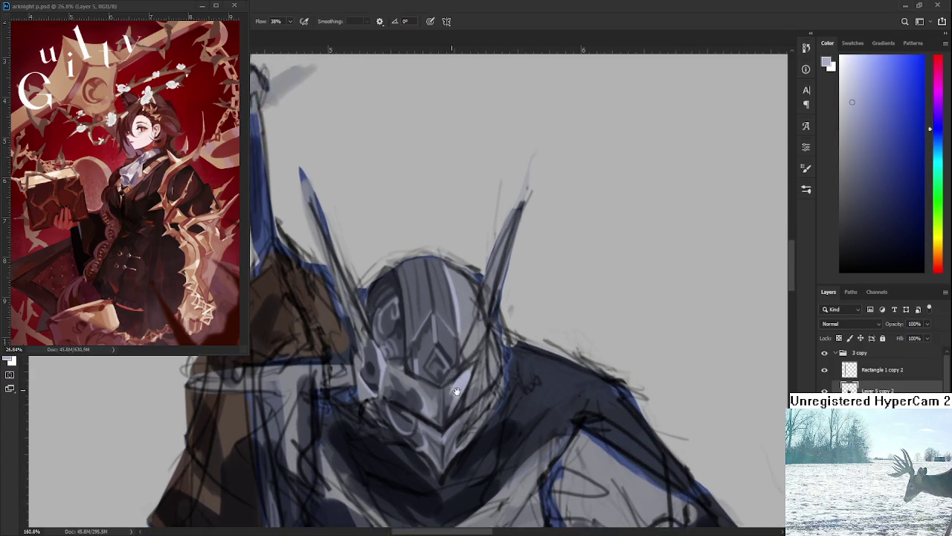
left_click(400, 389, "alt")
left_click(396, 400, "alt")
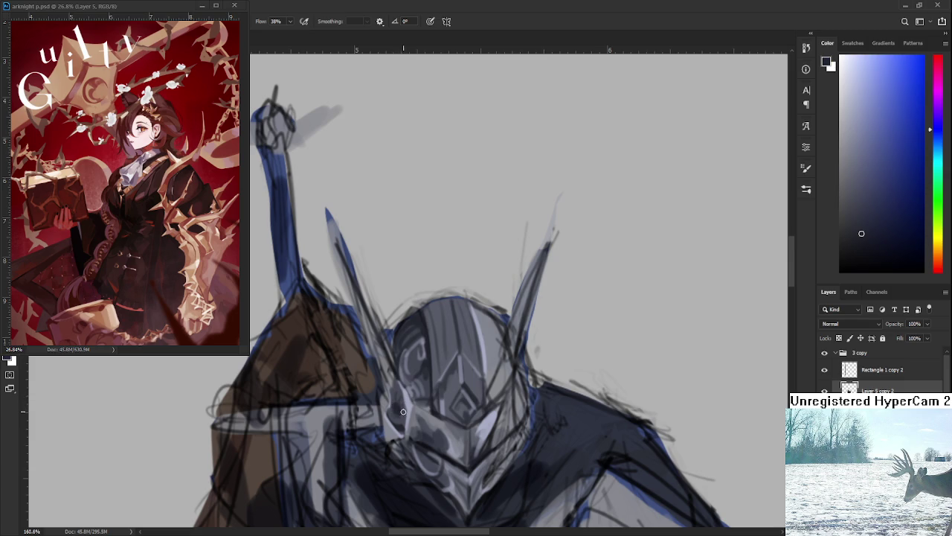
- Paint grey and navy shading over the helmet visor, faceplate and shoulder areas
left_click_drag(404, 412, 408, 387)
scroll(408, 387, "down", 2)
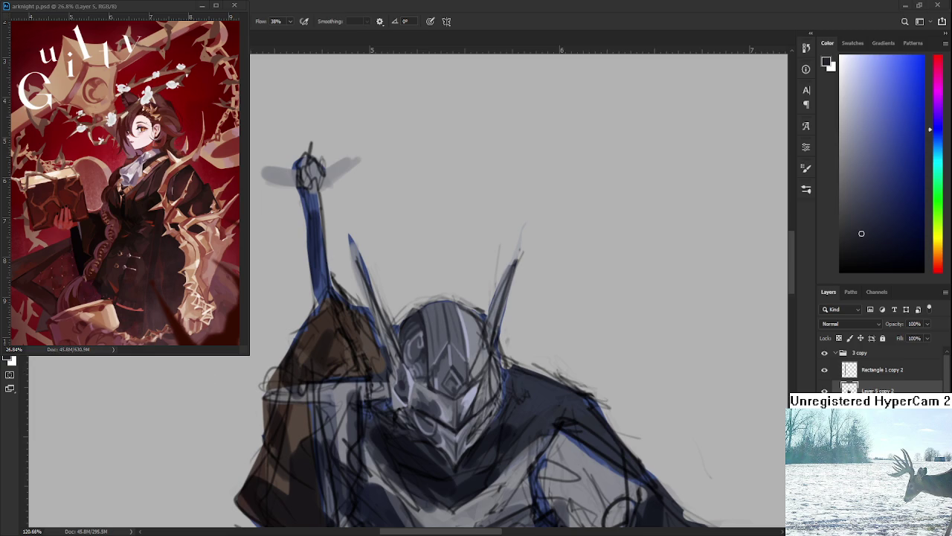
left_click_drag(442, 392, 425, 350)
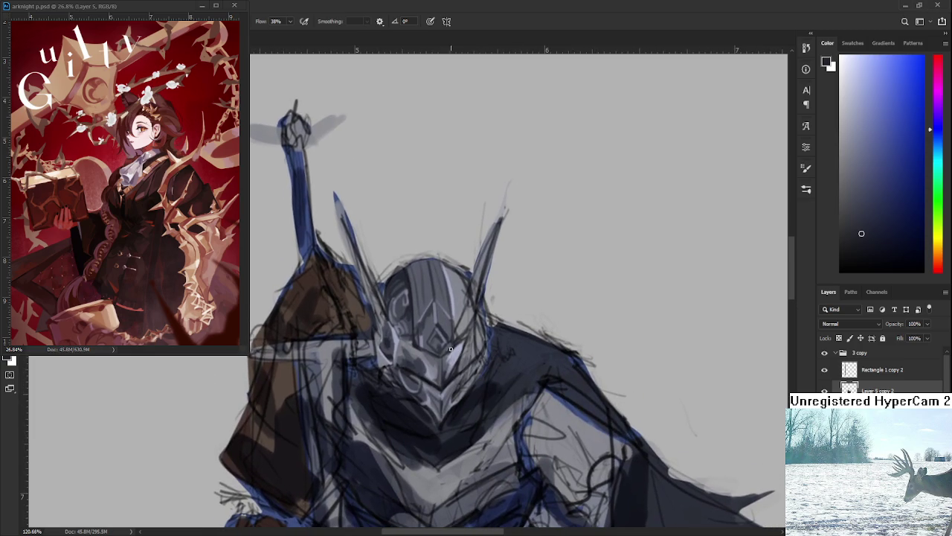
left_click(395, 357)
scroll(410, 332, "down", 1)
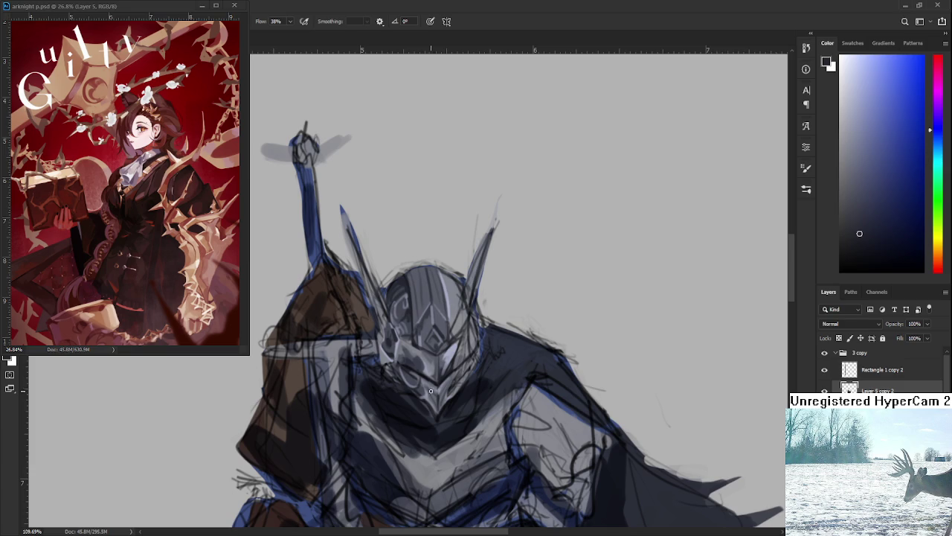
- Zoom out until the full seated knight and canvas edges are visible
scroll(432, 391, "down", 1)
scroll(436, 298, "down", 2)
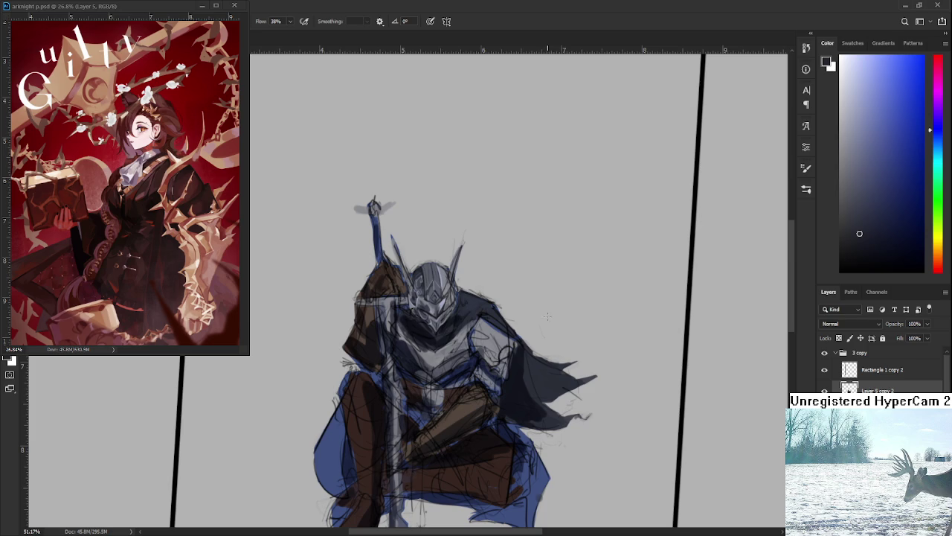
scroll(437, 330, "up", 5)
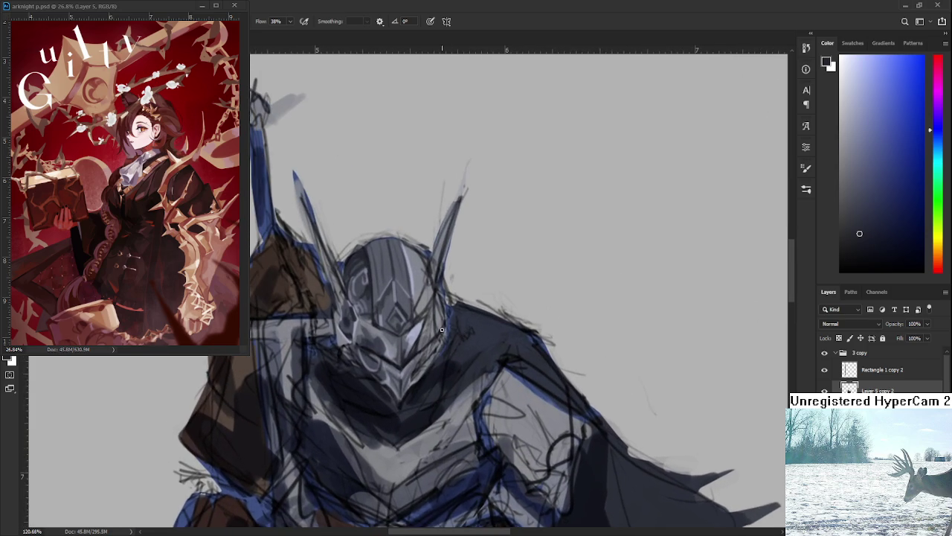
- Sample a light helmet grey and brush a brighter ridge and smoother visor gradations
scroll(436, 329, "up", 3)
scroll(331, 387, "down", 2)
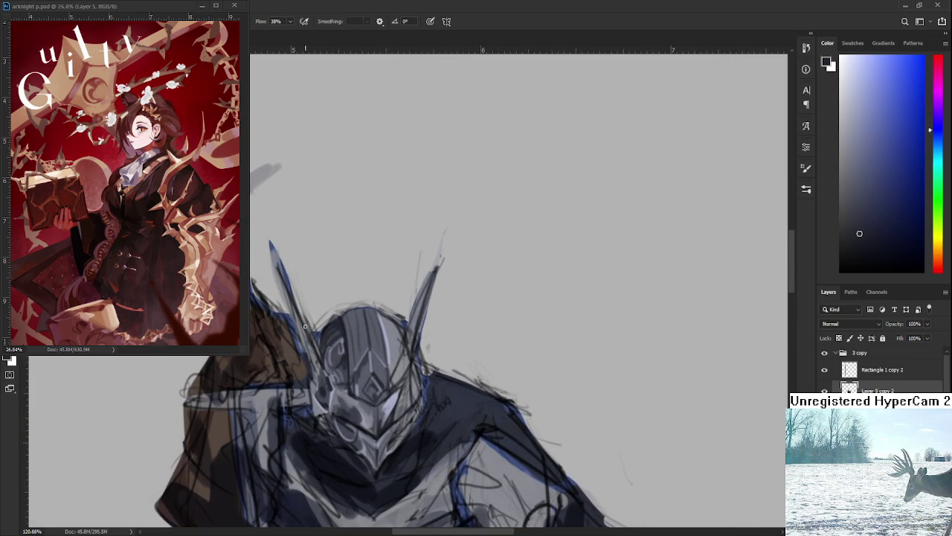
left_click(331, 386, "alt")
mouse_move(331, 390)
left_mouse_down()
mouse_move(336, 427)
mouse_move(331, 372)
left_mouse_up()
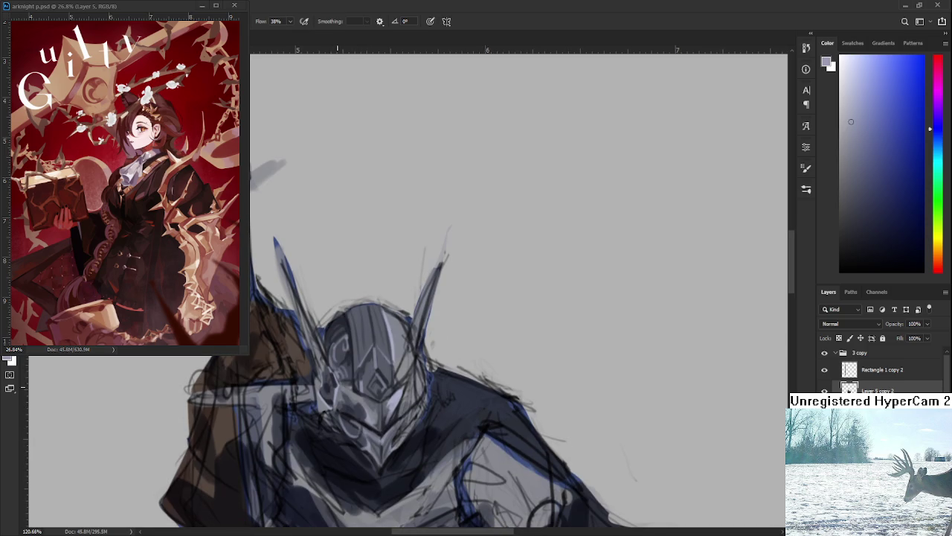
scroll(334, 396, "down", 1)
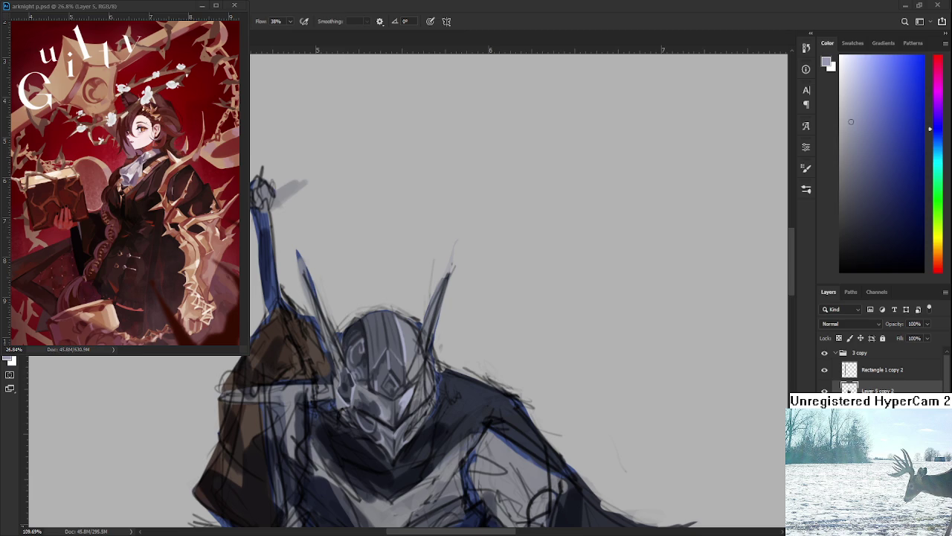
scroll(444, 369, "down", 3)
scroll(443, 369, "down", 2)
- Zoom to about 133% and paint a sampled helmet grey into the faceplate
scroll(443, 369, "up", 2)
scroll(444, 369, "up", 2)
scroll(443, 369, "up", 2)
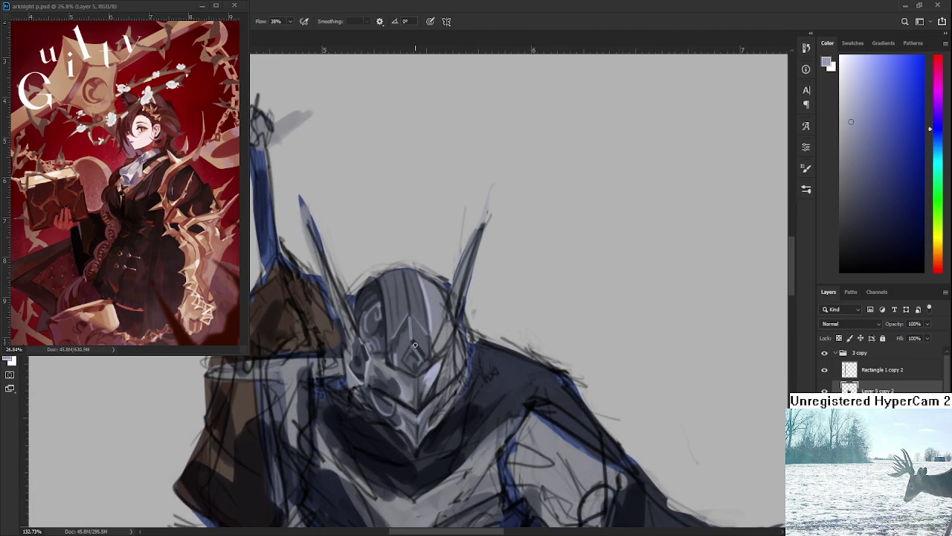
left_click(402, 368, "alt")
left_click_drag(403, 368, 405, 383)
- Add lighter grey highlights and darker accents beside the visor slit
left_click(428, 377, "alt")
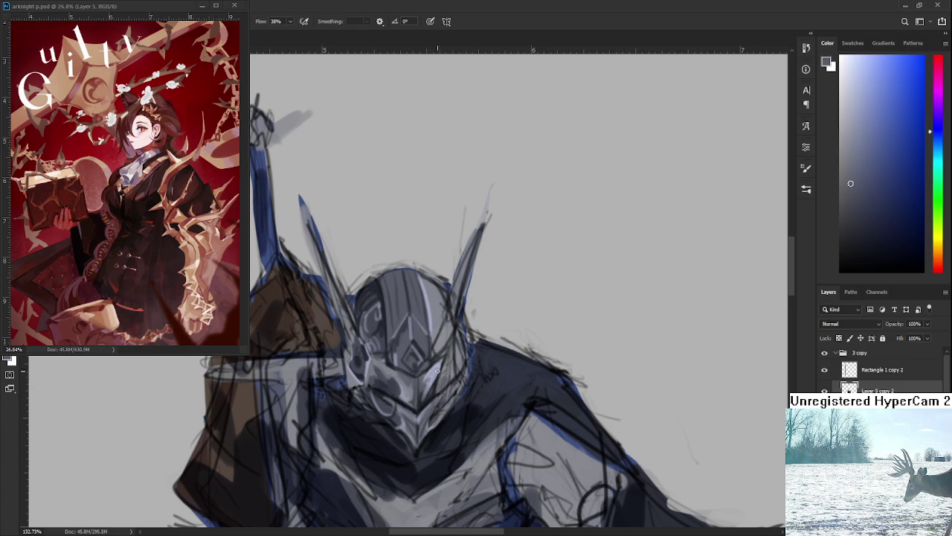
left_click_drag(428, 380, 438, 361)
left_click(452, 343, "alt")
left_click_drag(449, 289, 454, 329)
left_click(454, 329, "alt")
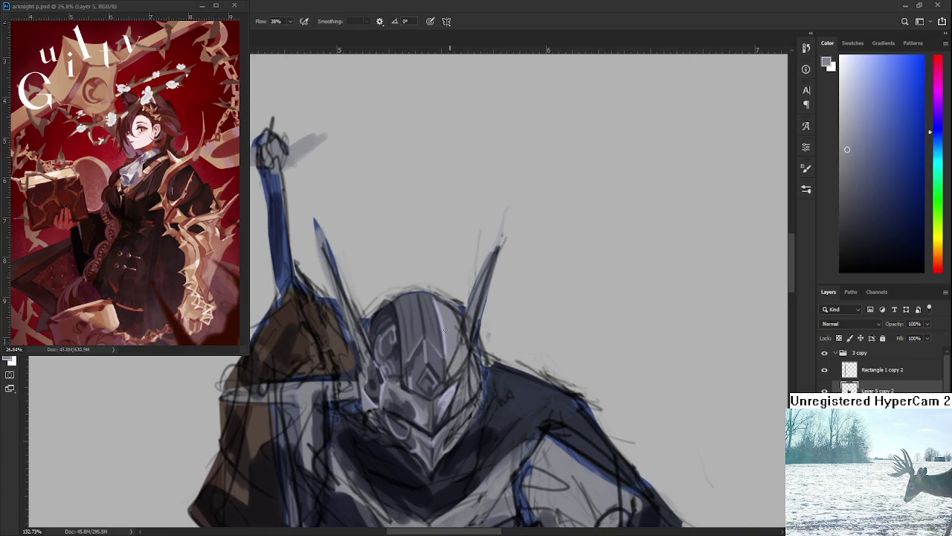
scroll(452, 305, "down", 1, "alt")
- Review the whole figure, return to 133% and sample a darker grey for faceplate shading
scroll(455, 297, "down", 2, "alt")
scroll(462, 286, "down", 2, "alt")
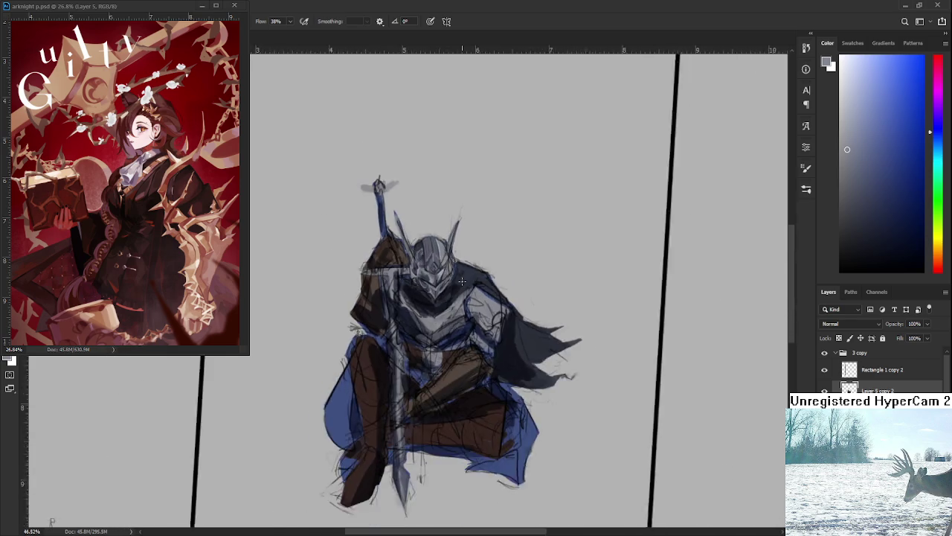
scroll(463, 281, "down", 2, "alt")
scroll(462, 280, "up", 2, "alt")
scroll(462, 278, "up", 2, "alt")
scroll(461, 276, "up", 2, "alt")
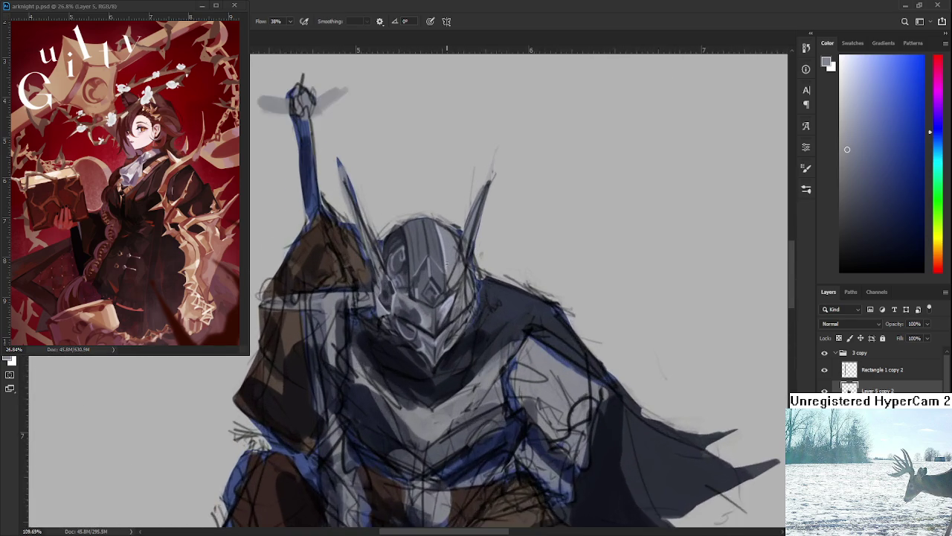
scroll(414, 351, "up", 1, "alt")
scroll(414, 351, "up", 1, "alt")
scroll(414, 351, "up", 1, "alt")
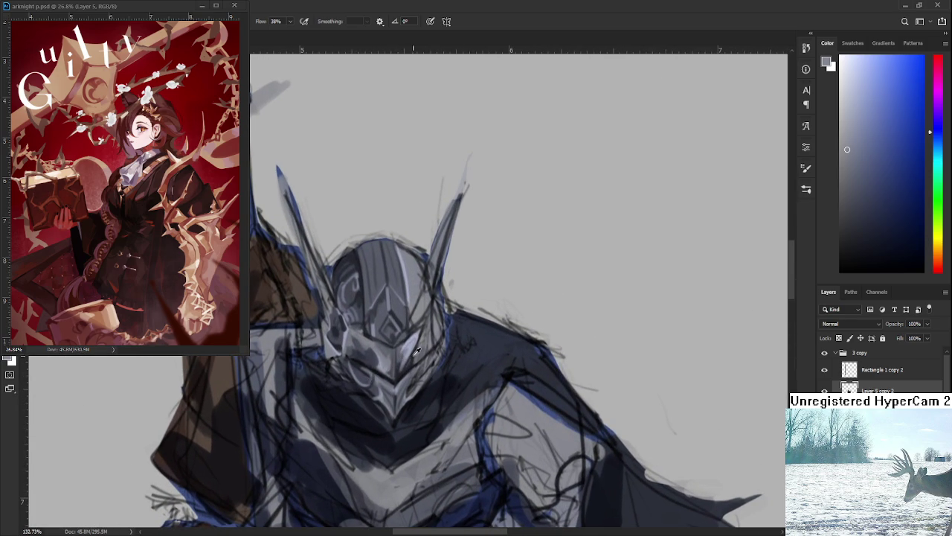
left_click(421, 349, "alt")
- Paint the side crest and lower faceplate with alternating light and dark helmet greys
left_click_drag(428, 327, 390, 406)
left_click(425, 331, "alt")
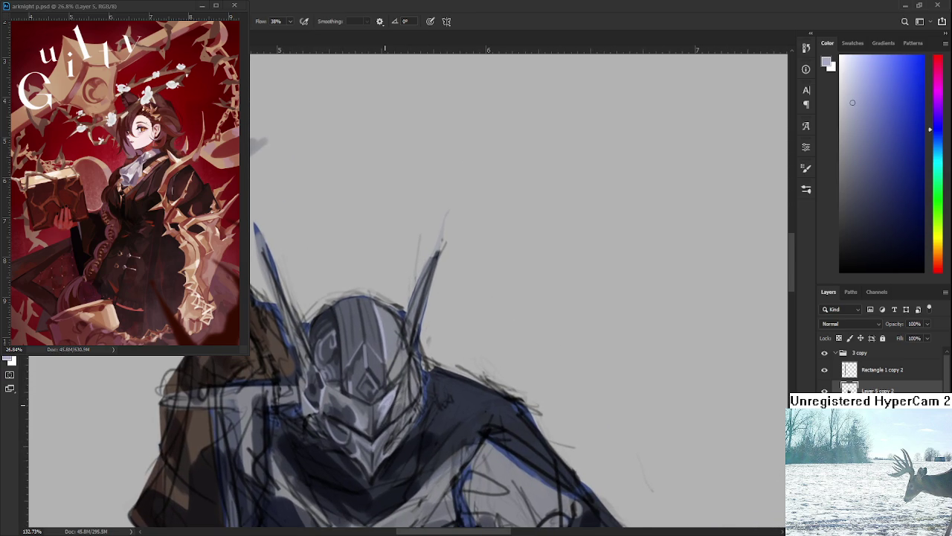
left_click(315, 383, "alt")
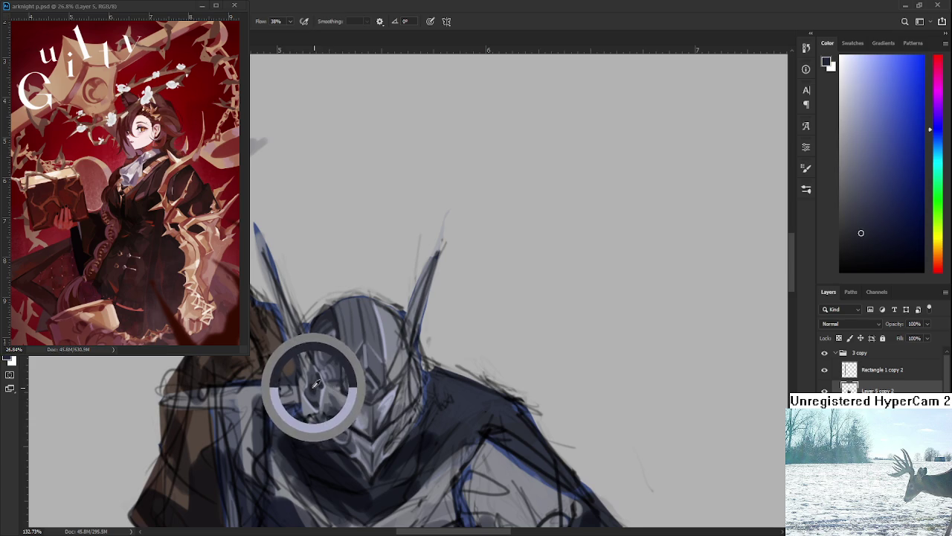
left_click_drag(315, 382, 351, 413)
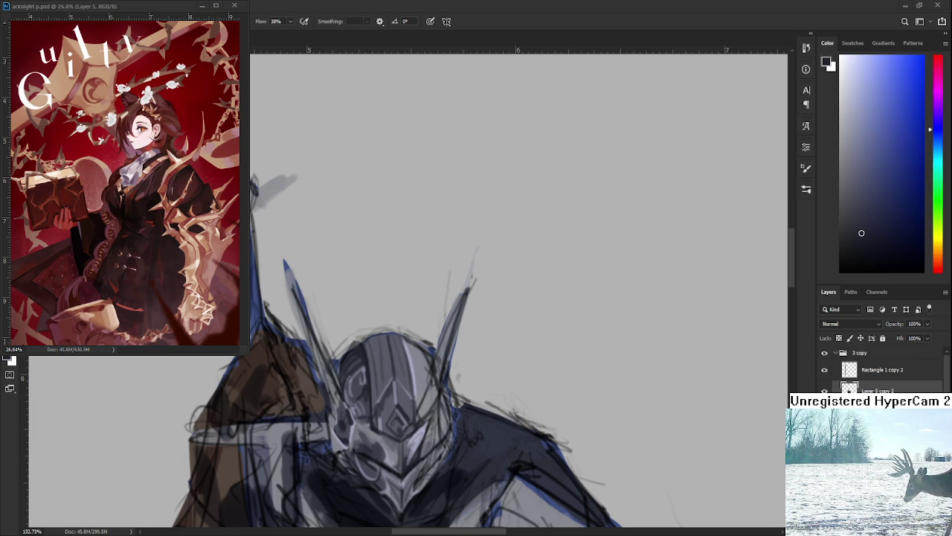
scroll(476, 400, "down", 3)
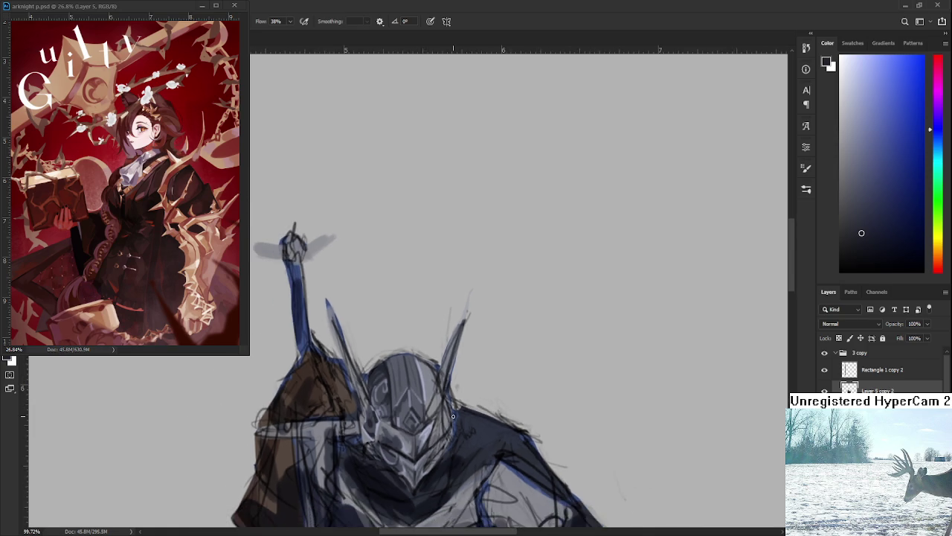
- Touch up the helmet and faceplate with grey strokes at 38% flow, erasing where needed
scroll(461, 401, "down", 2)
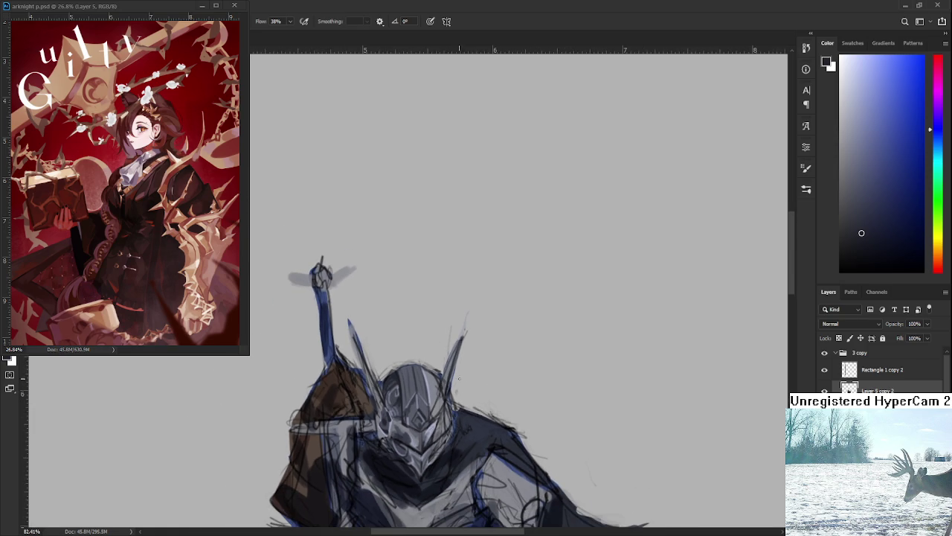
key("e")
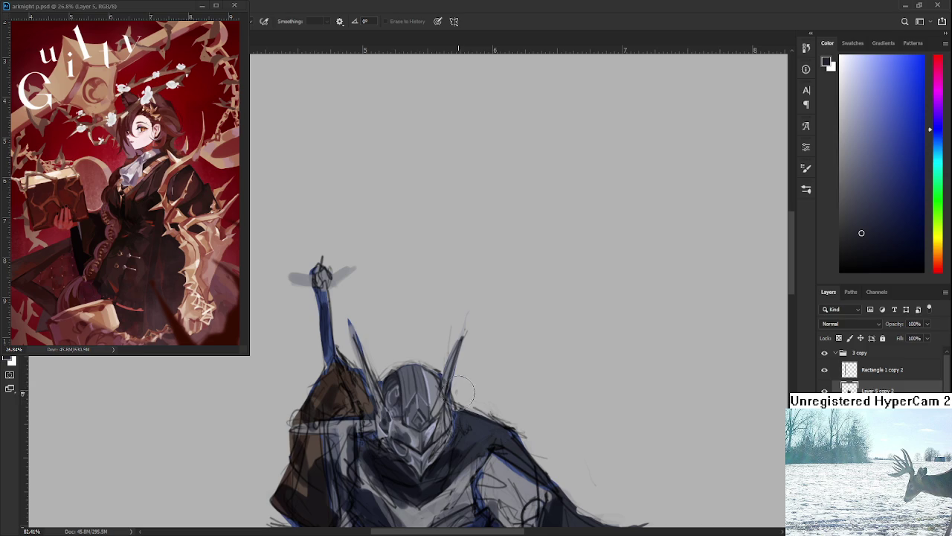
key("b")
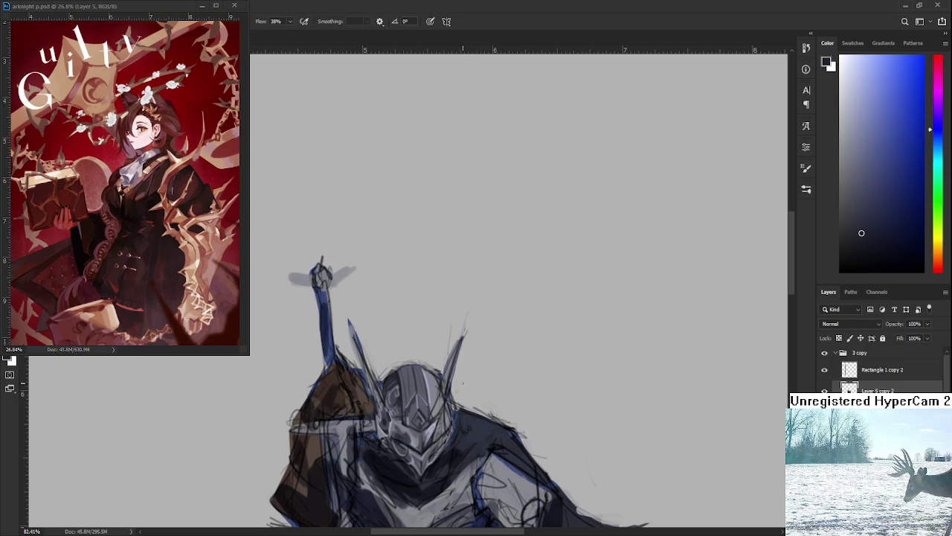
left_click_drag(427, 468, 432, 459)
left_click(417, 425, "alt")
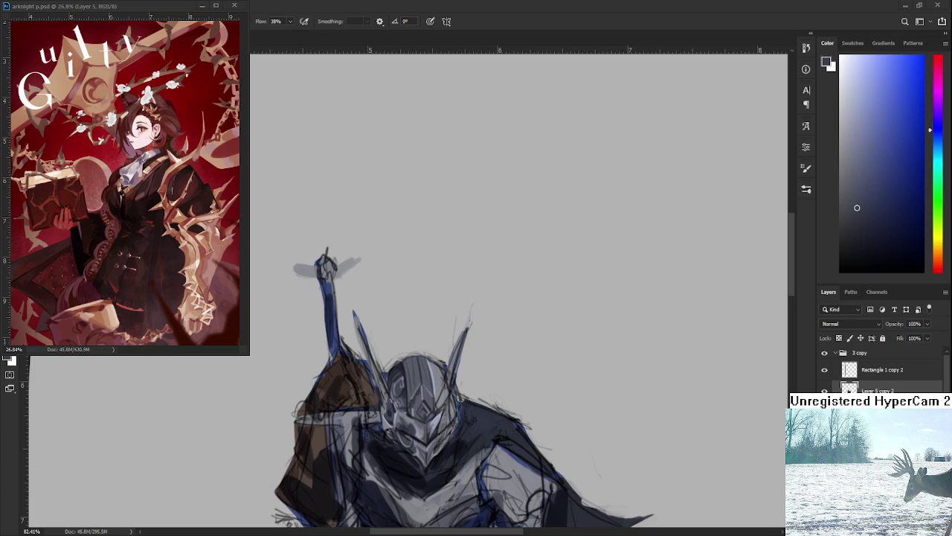
- Centre the helmet and lay darker armour greys onto the helmet dome
scroll(477, 458, "up", 5)
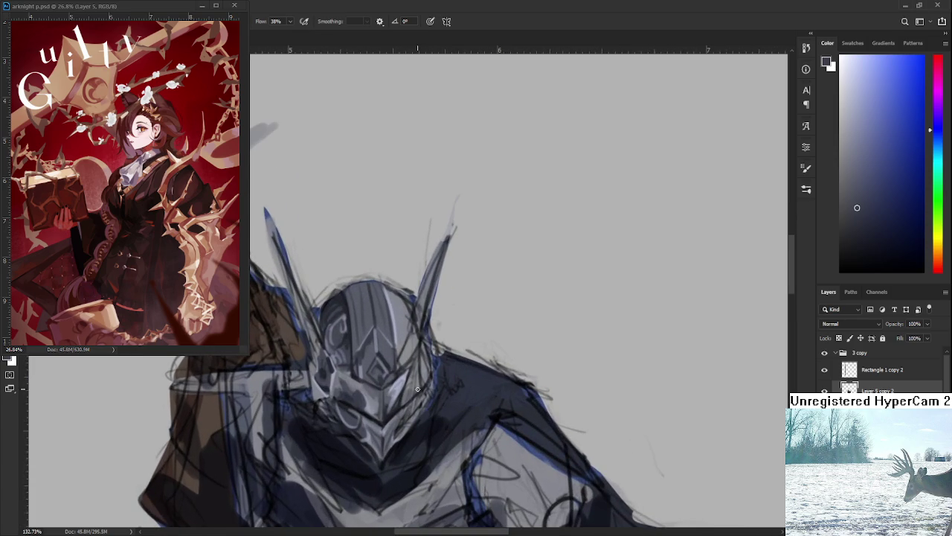
left_click_drag(418, 388, 443, 329)
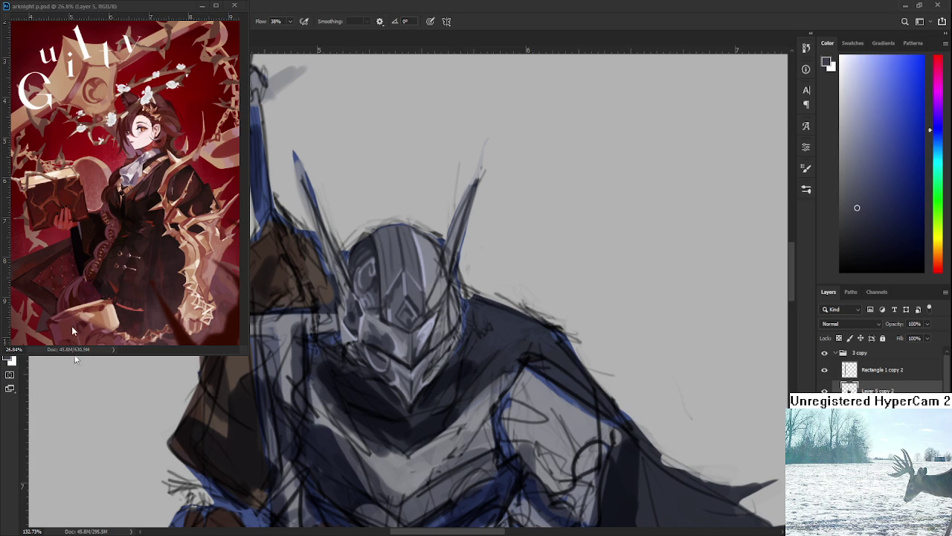
left_click(425, 348, "alt")
left_click(433, 339, "alt")
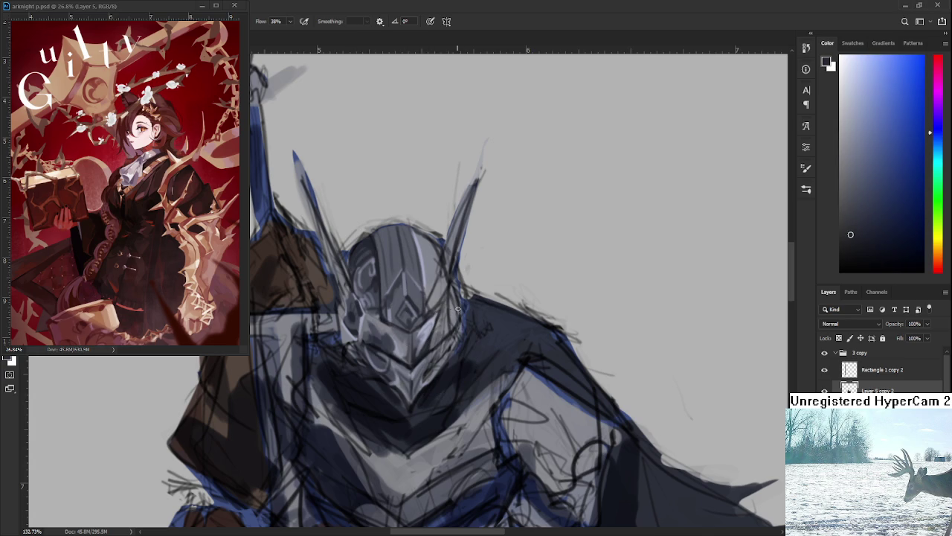
left_click_drag(435, 348, 444, 381)
left_click(439, 311, "alt")
left_click_drag(428, 269, 416, 269)
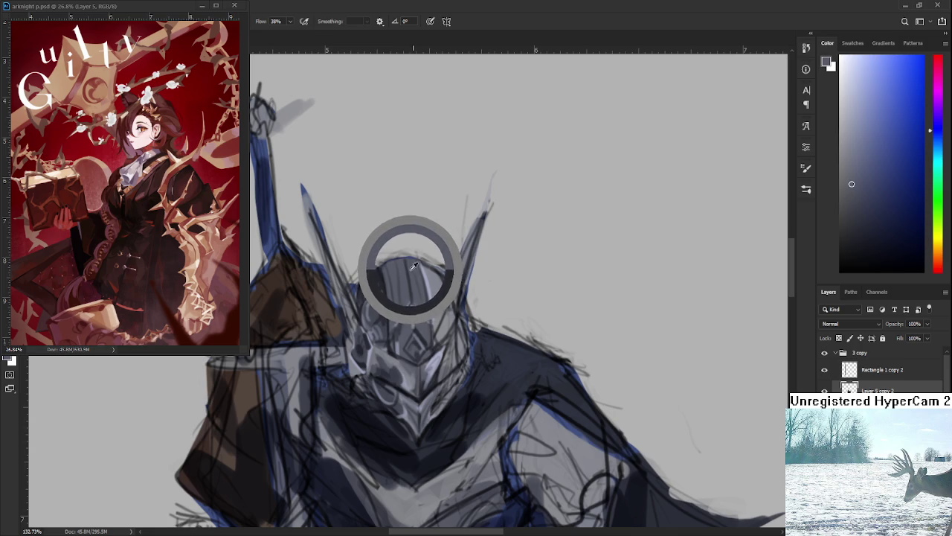
mouse_move(415, 269)
left_mouse_down()
mouse_move(407, 262)
mouse_move(411, 277)
left_mouse_up()
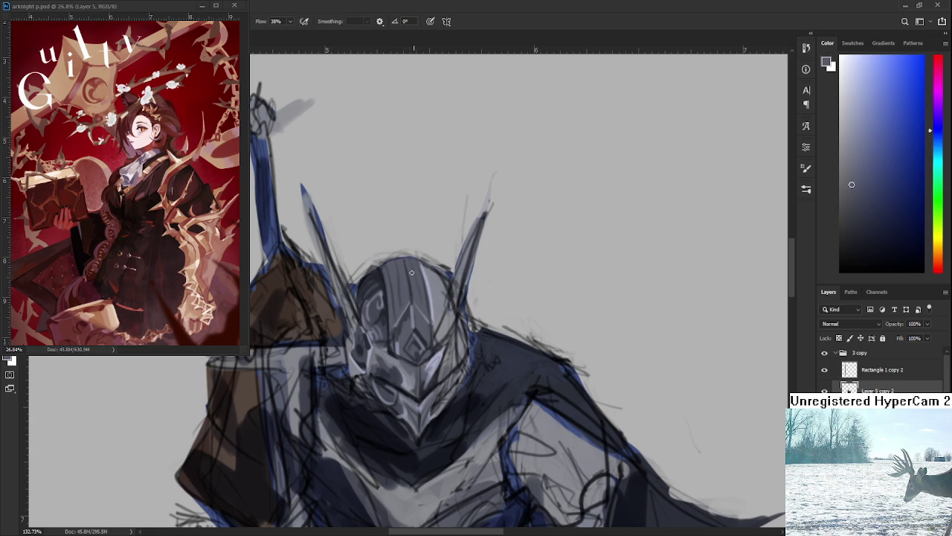
- Paint lighter and darker planes across the helmet top with resampled greys
left_click(402, 265, "alt")
left_click_drag(408, 275, 410, 285)
left_click(405, 279, "alt")
left_click(407, 298, "alt")
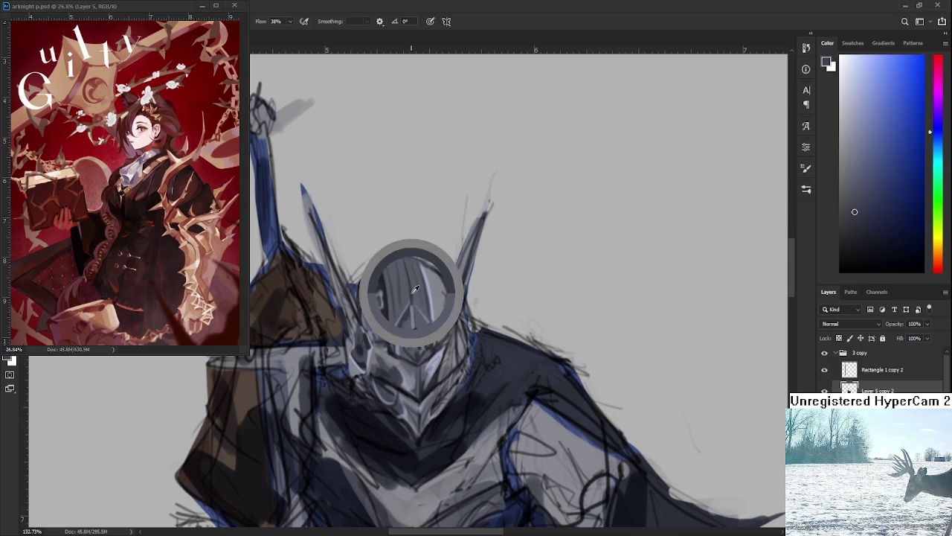
left_click(413, 292, "alt")
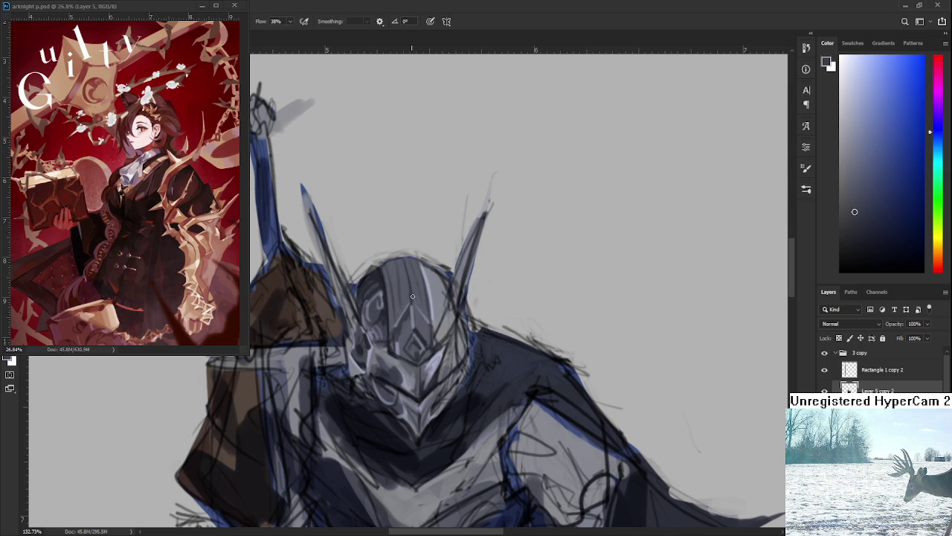
left_click(410, 291, "alt")
left_click(419, 299, "alt")
left_click_drag(421, 303, 412, 291)
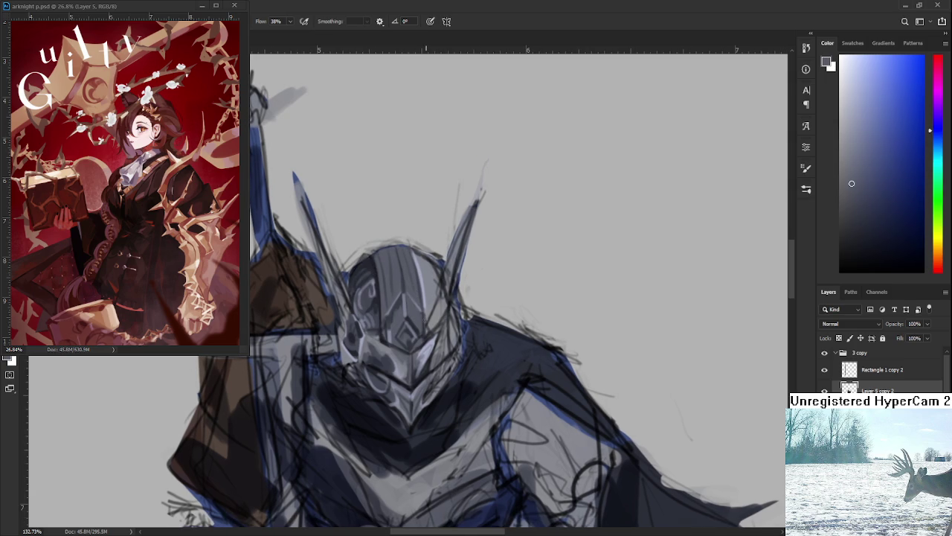
left_click_drag(421, 357, 414, 343)
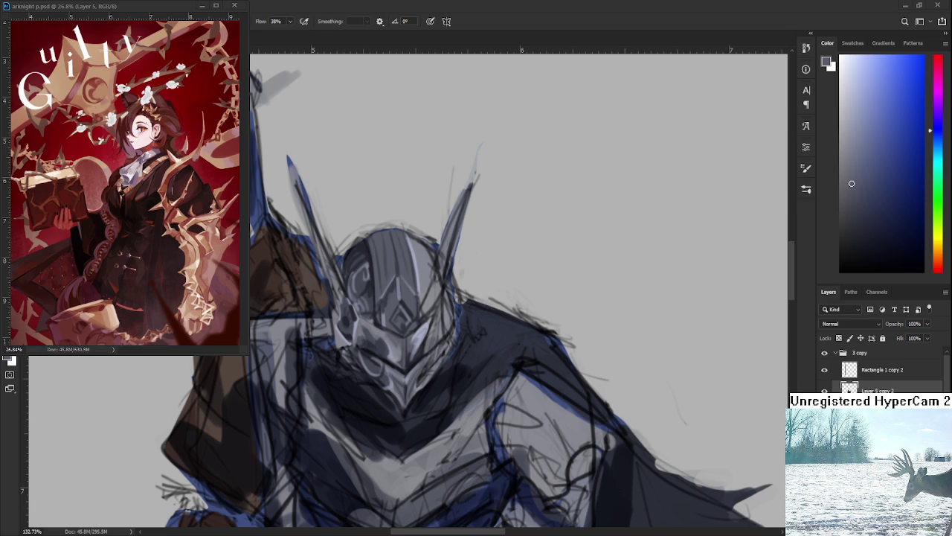
- Zoom out slightly and shade the lower faceplate with alternating light and dark greys
scroll(521, 346, "down", 2)
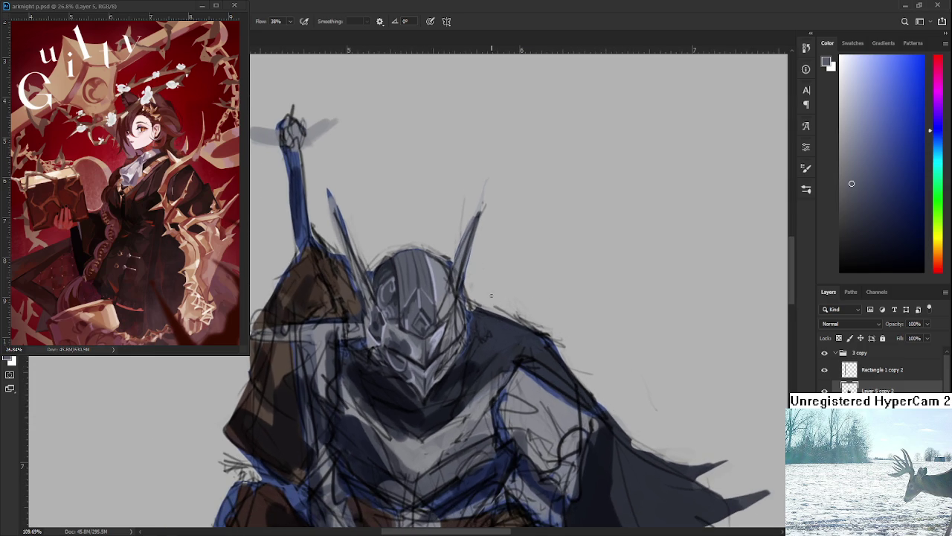
left_click(438, 333, "alt")
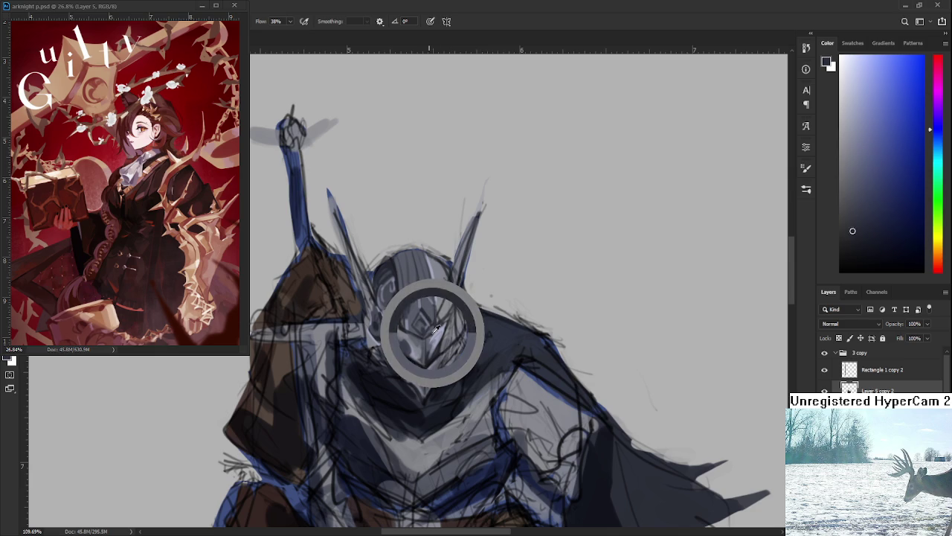
left_click_drag(439, 333, 437, 337)
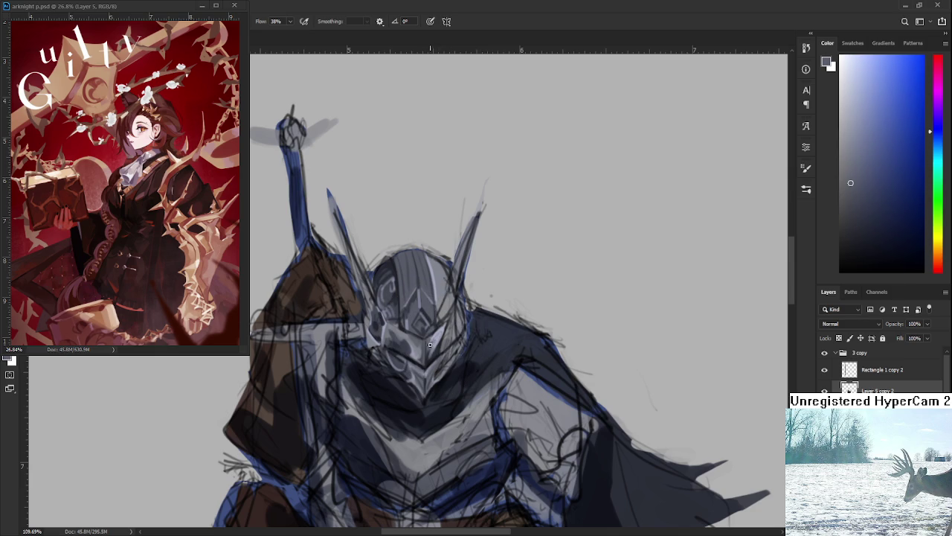
left_click(437, 337, "alt")
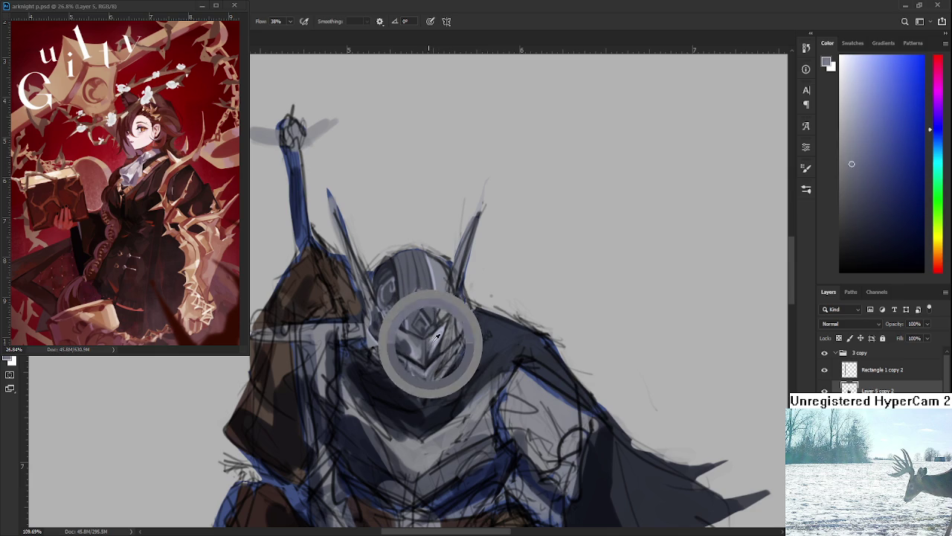
left_click(432, 344, "alt")
left_click_drag(432, 343, 433, 338)
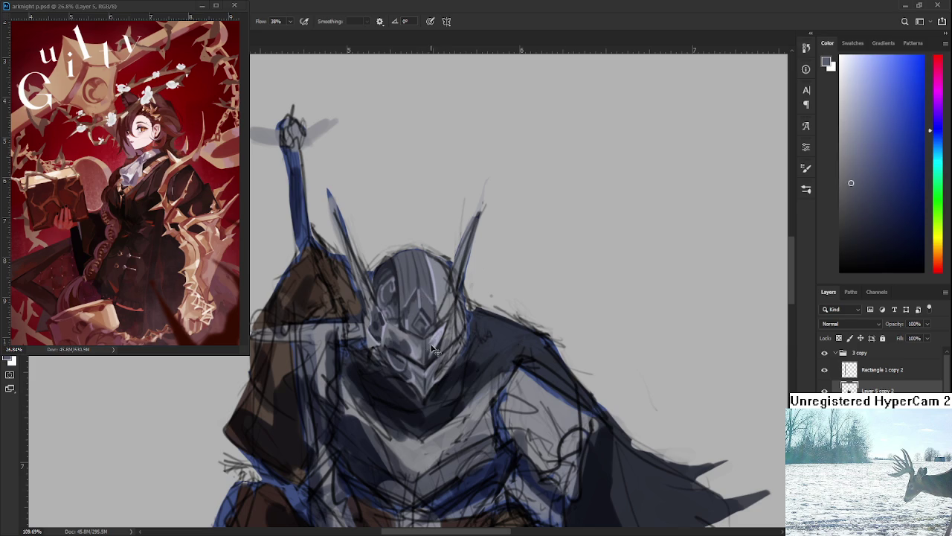
left_click(438, 336, "alt")
left_click(433, 338, "alt")
left_click(437, 335, "alt")
left_click(437, 343, "alt")
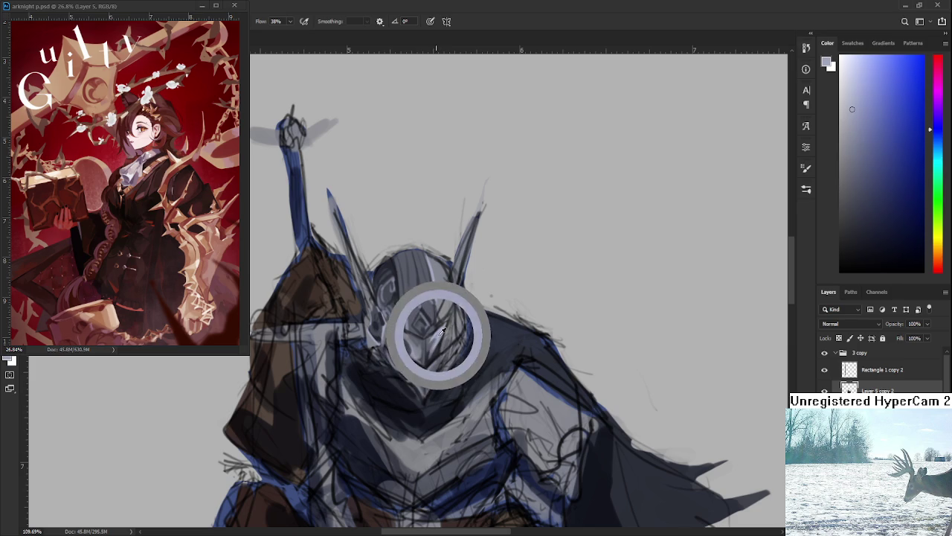
left_click(445, 329, "alt")
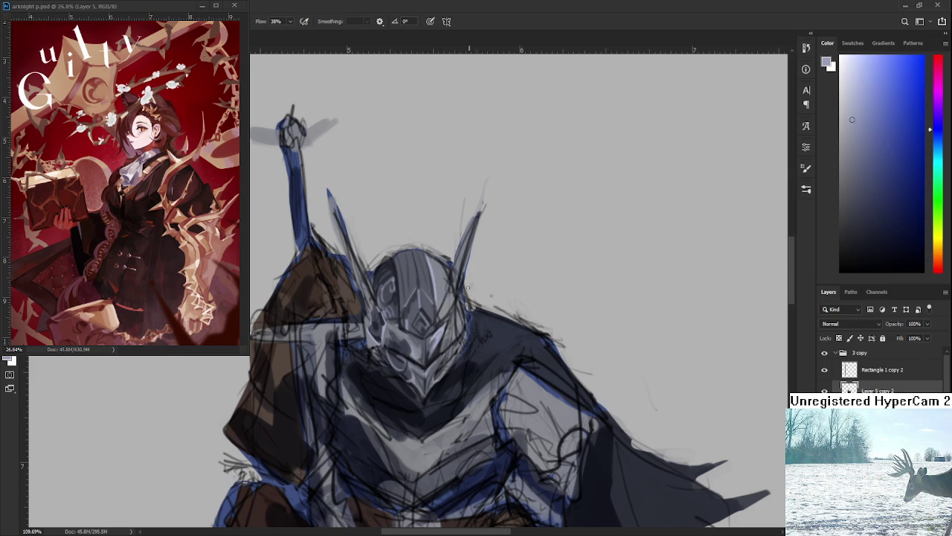
left_click_drag(444, 305, 450, 320)
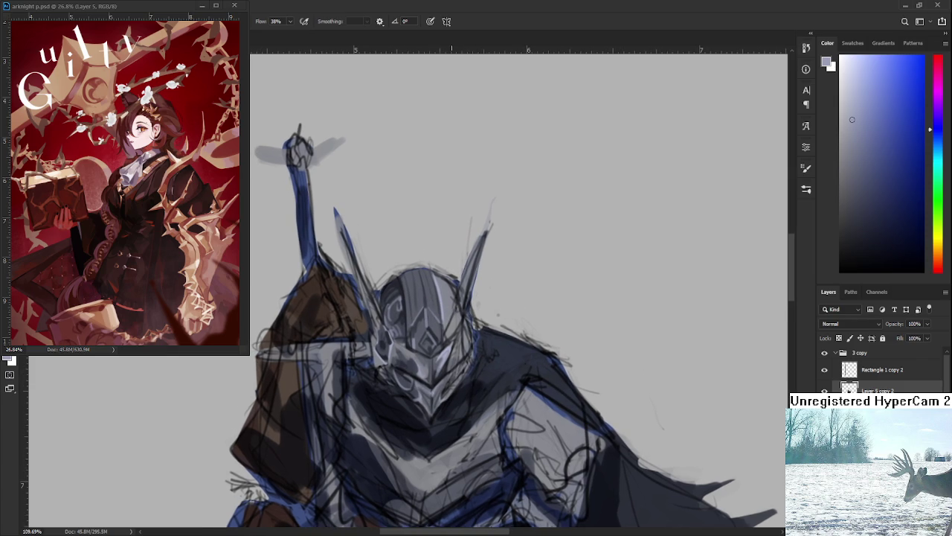
- Shade the side crest area with lighter and darker greys sampled nearby
mouse_move(402, 349)
left_mouse_down()
mouse_move(429, 378)
mouse_move(403, 360)
left_mouse_up()
left_click(417, 363, "alt")
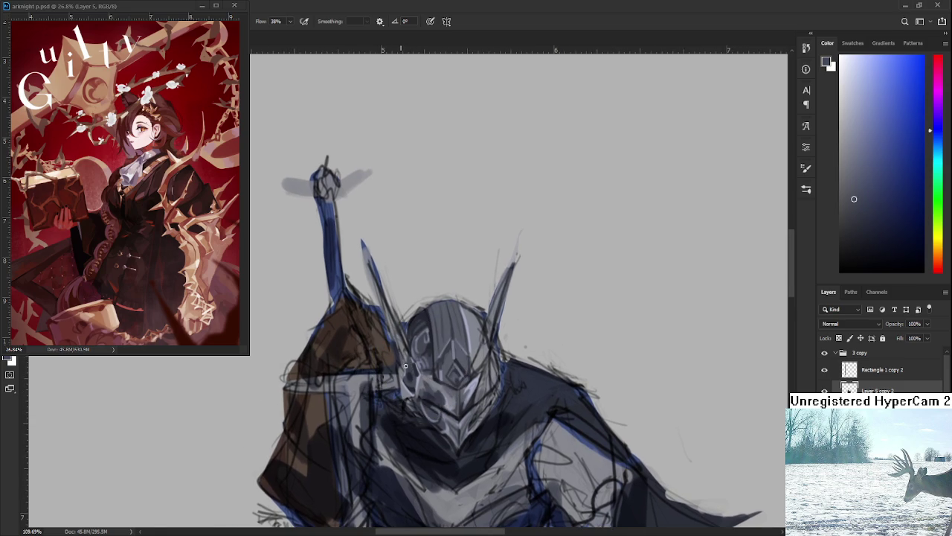
left_click(399, 343, "alt")
left_click(393, 340, "alt")
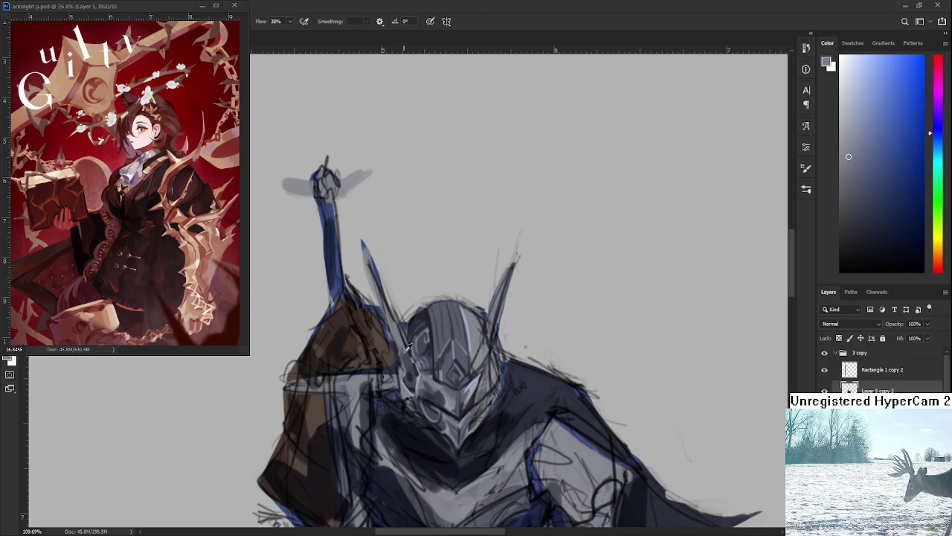
left_click(406, 360, "alt")
left_click(401, 343, "alt")
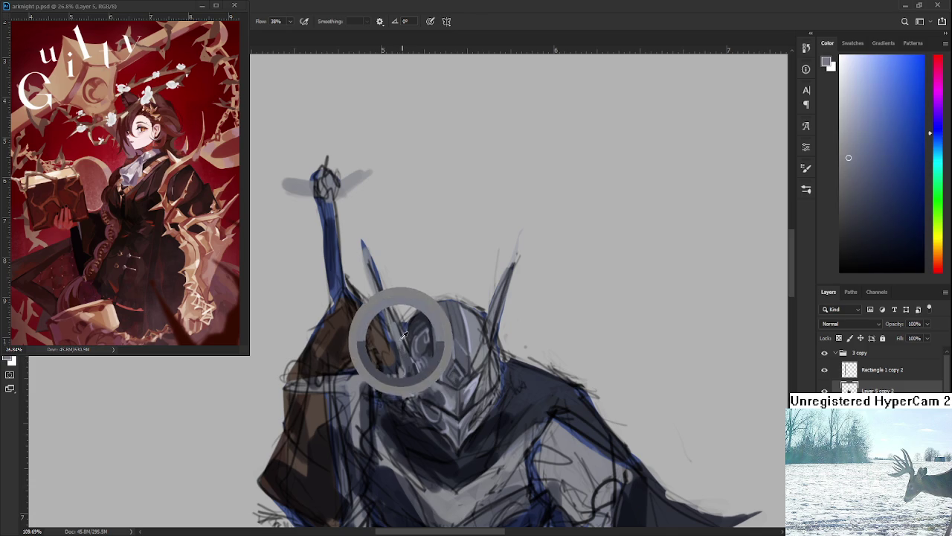
left_click(402, 343, "alt")
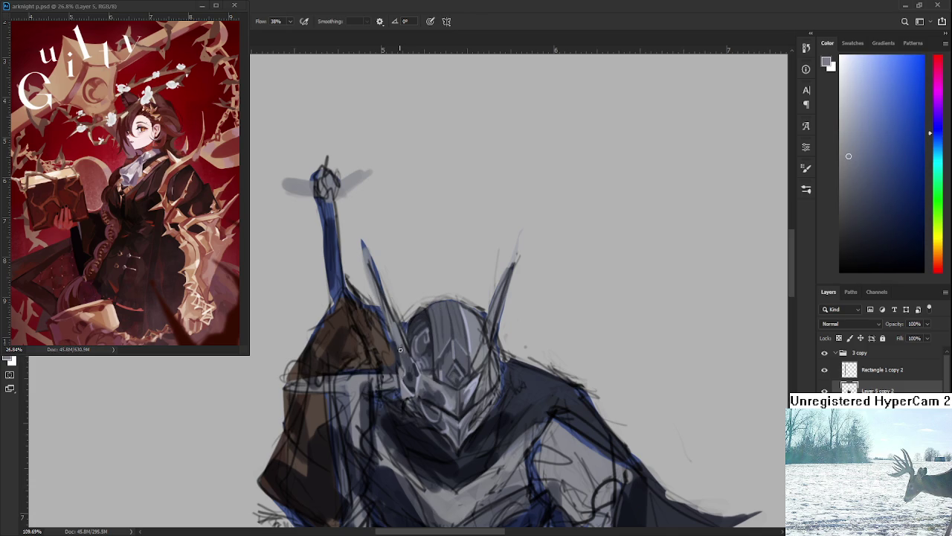
left_click(407, 354, "alt")
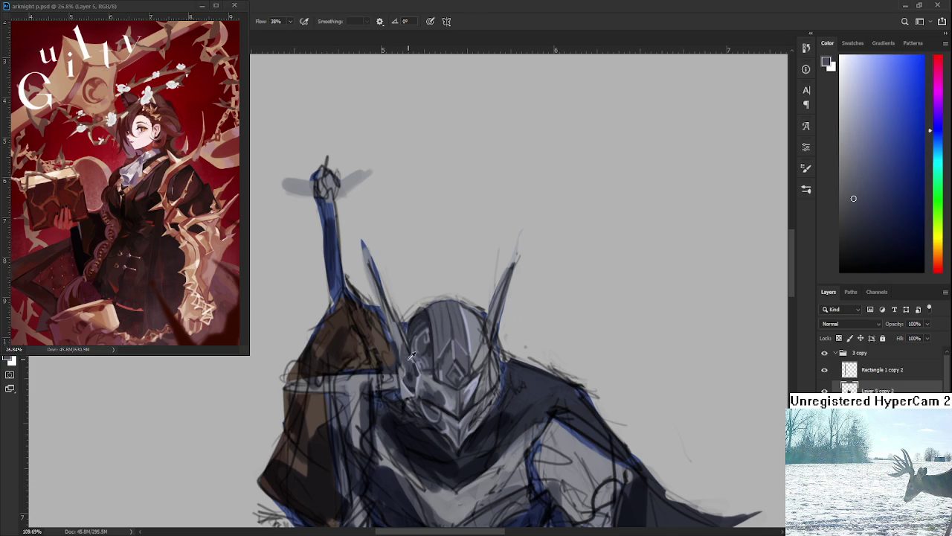
left_click(404, 348, "alt")
left_click_drag(403, 319, 409, 358)
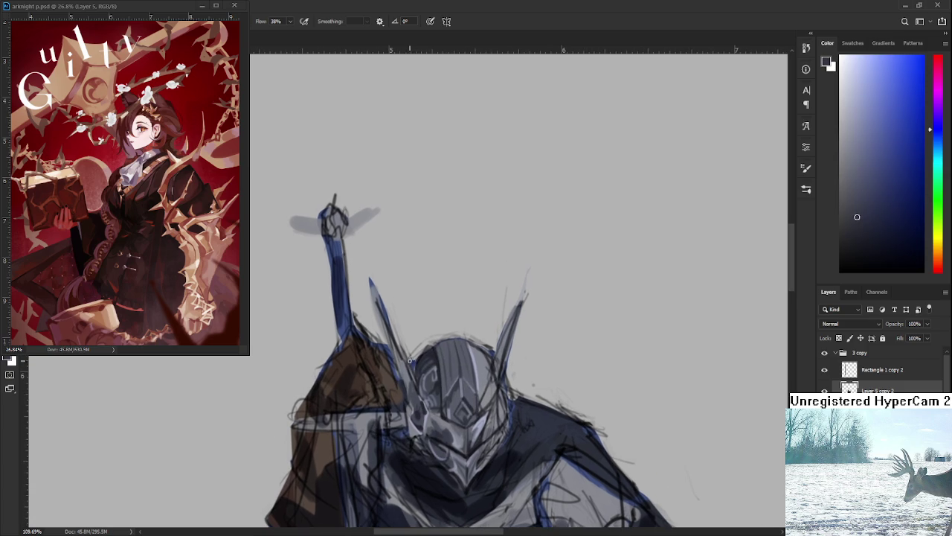
left_click(410, 373, "alt")
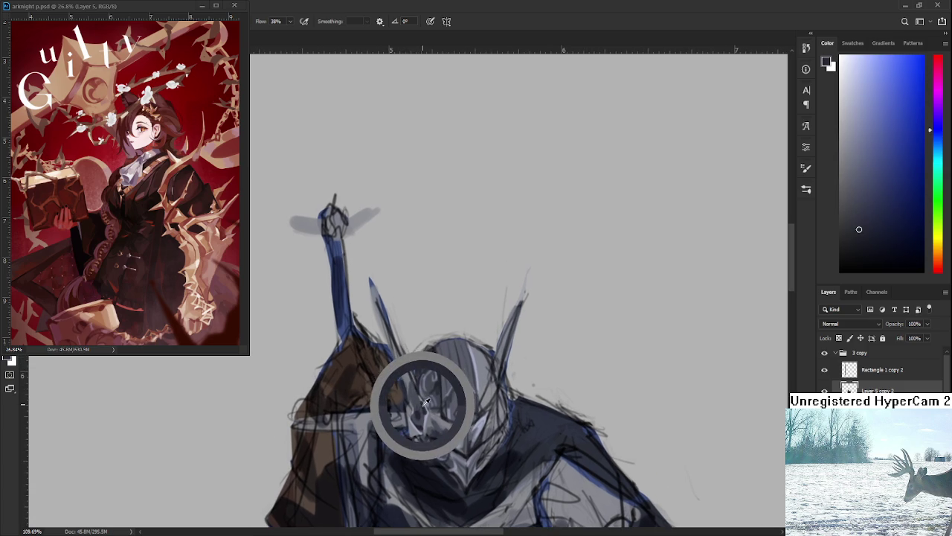
left_click(399, 360, "alt")
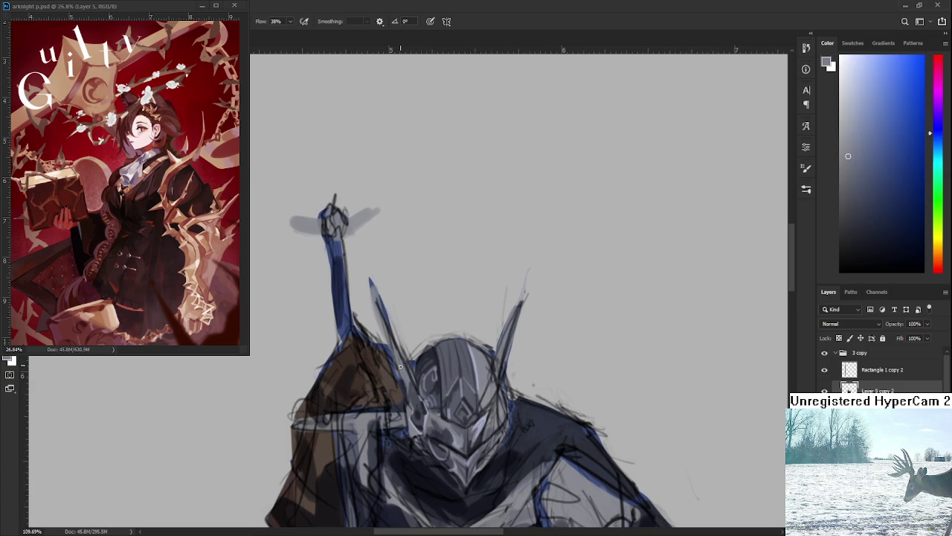
scroll(409, 341, "up", 2)
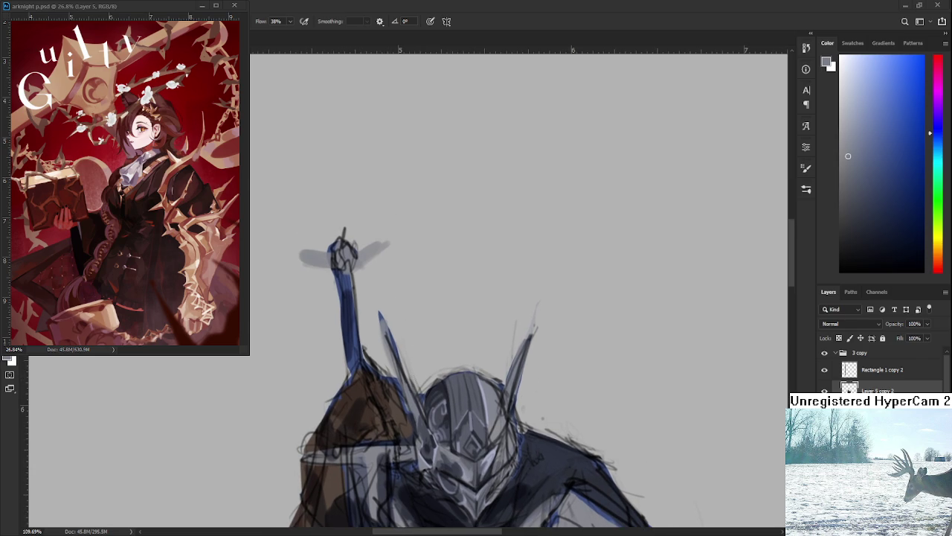
- Erase stray sketch lines by the left spike and paint dark and light grey strokes along it
key("e")
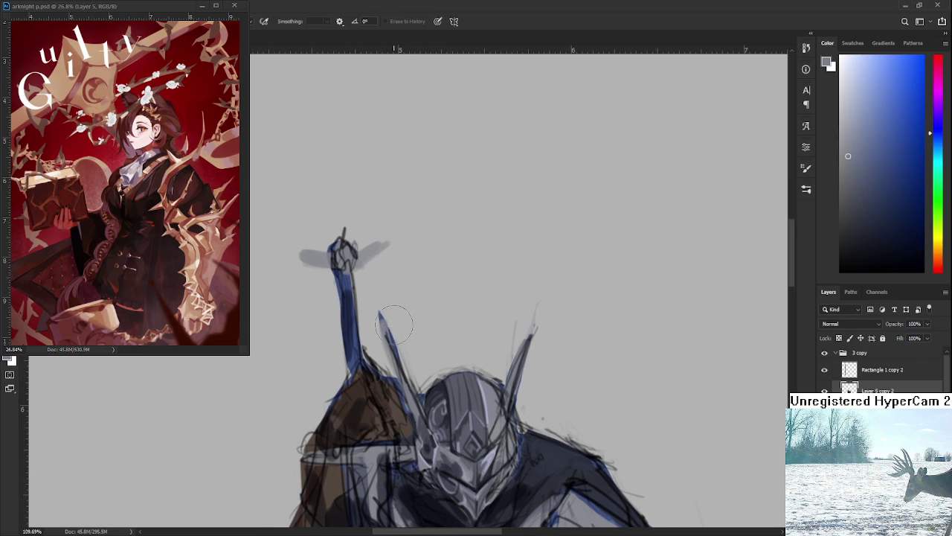
left_click_drag(381, 311, 388, 332)
key("b")
left_click(395, 340, "alt")
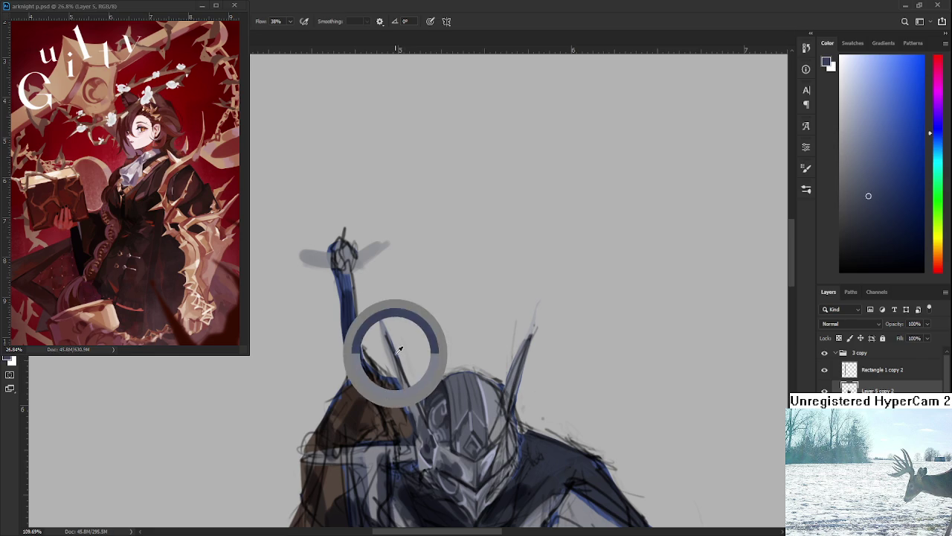
left_click_drag(381, 318, 402, 353)
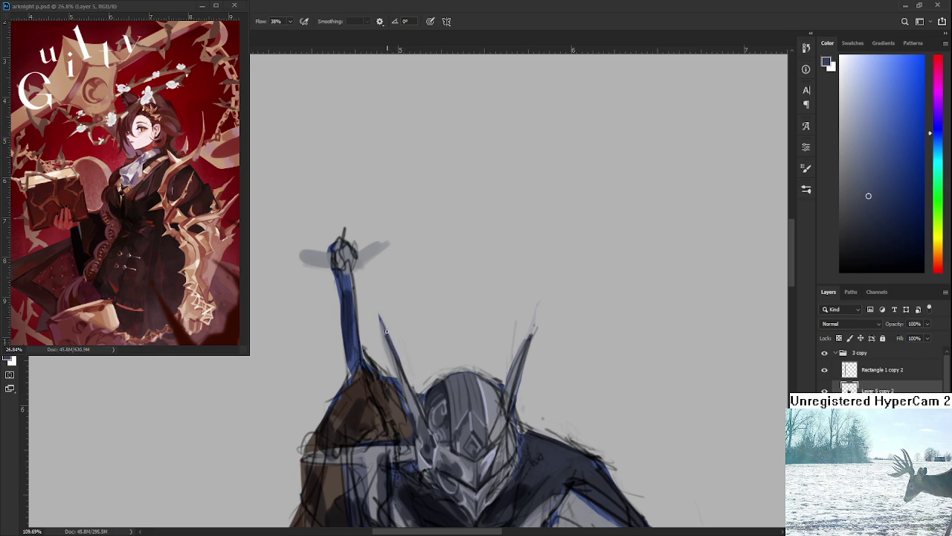
left_click(401, 380, "alt")
left_click(409, 384, "alt")
left_click_drag(407, 388, 393, 357)
- Lighten the left spike's tip with the eraser, then pick a darker grey-blue to continue
left_click_drag(396, 356, 391, 337)
key("e")
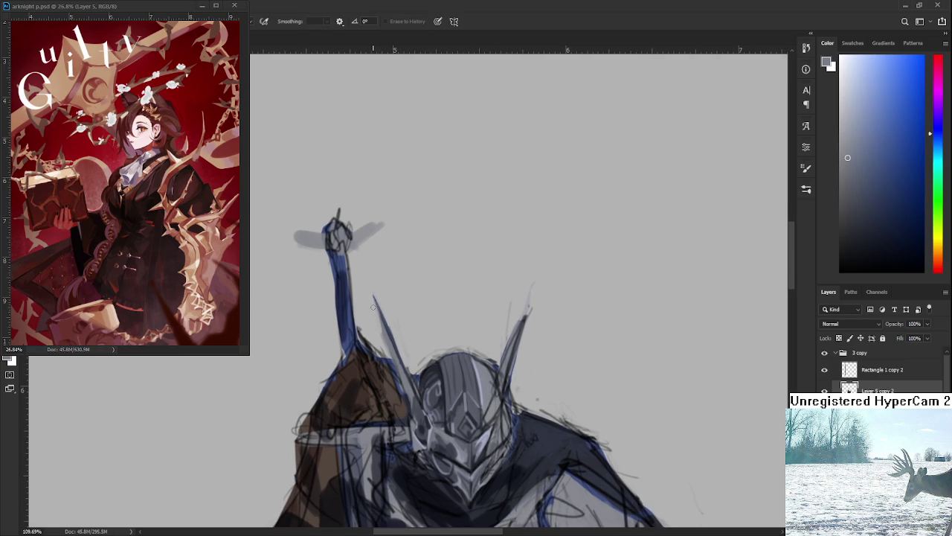
left_click_drag(374, 297, 380, 331)
key("b")
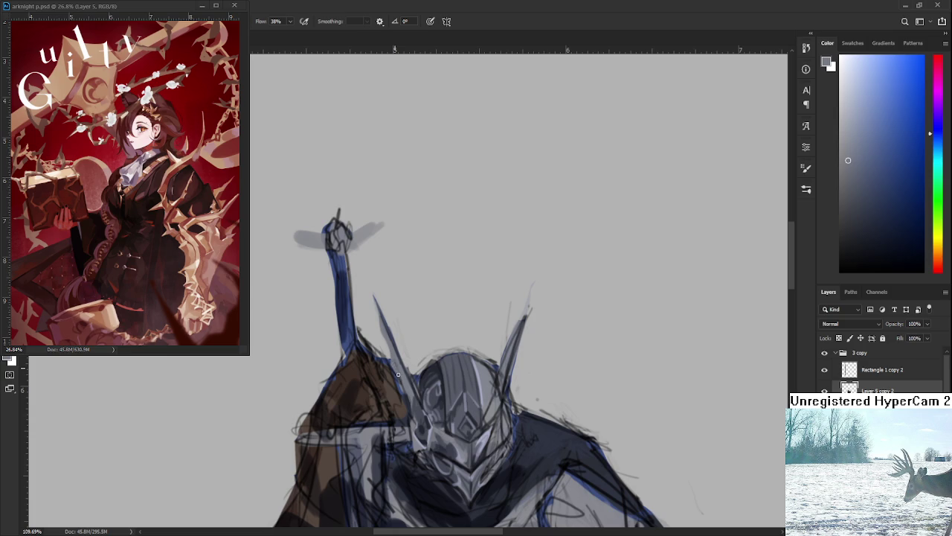
left_click_drag(402, 377, 392, 344)
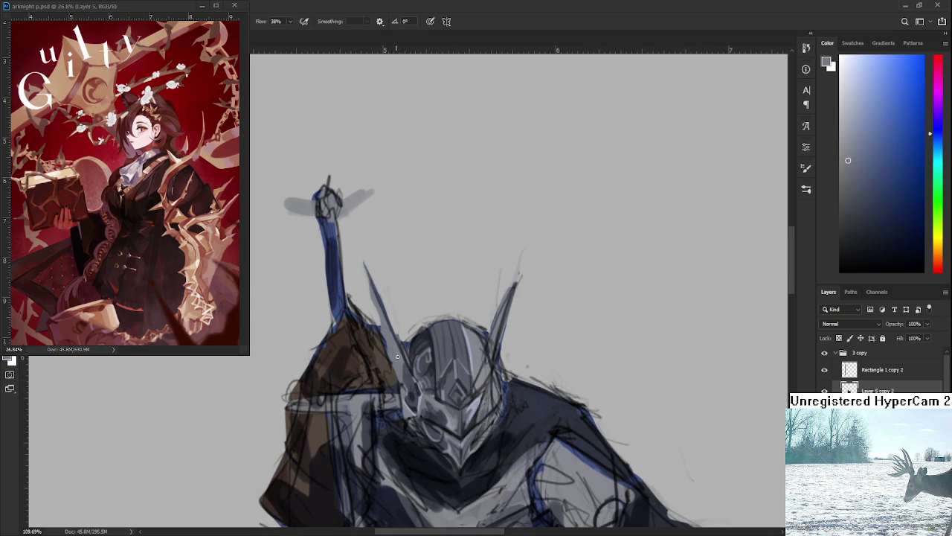
left_click(407, 372, "alt")
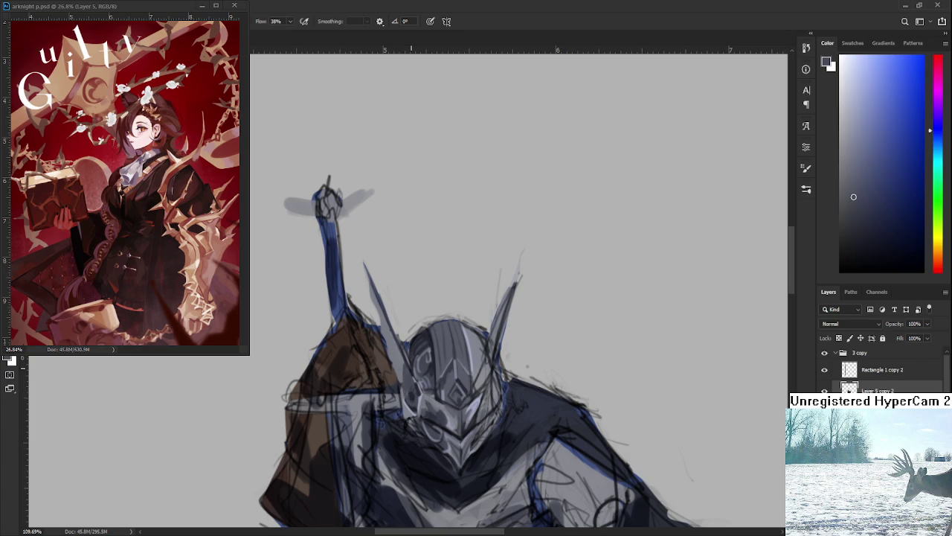
scroll(411, 368, "down", 4)
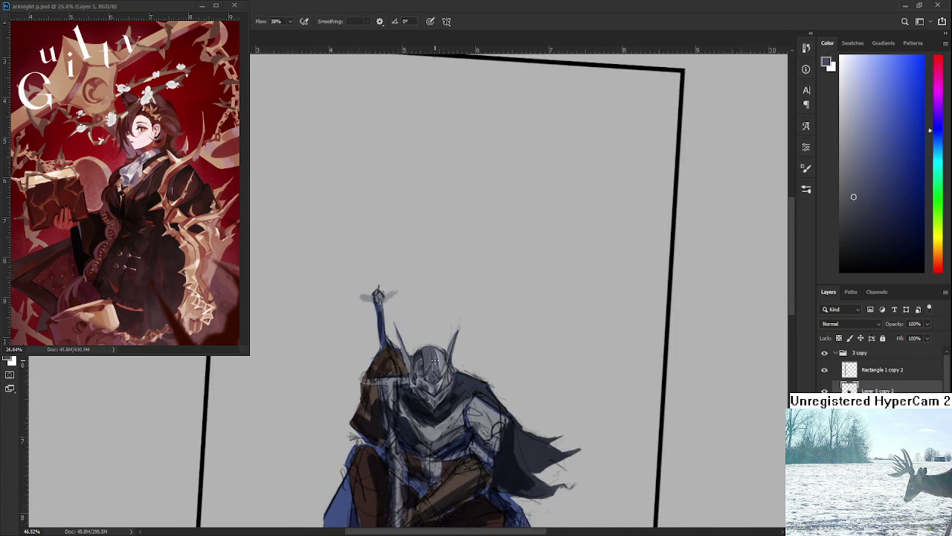
- Zoom in, frame the helmet and sample a darker blue-grey and lighter greys from it
scroll(434, 360, "up", 3)
scroll(439, 359, "up", 1)
left_click(383, 397, "alt")
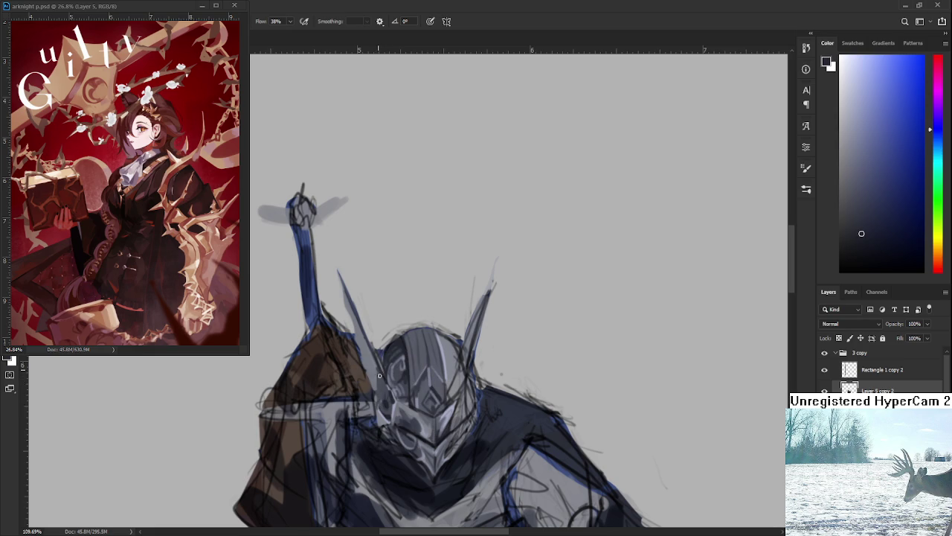
left_click_drag(382, 377, 389, 402)
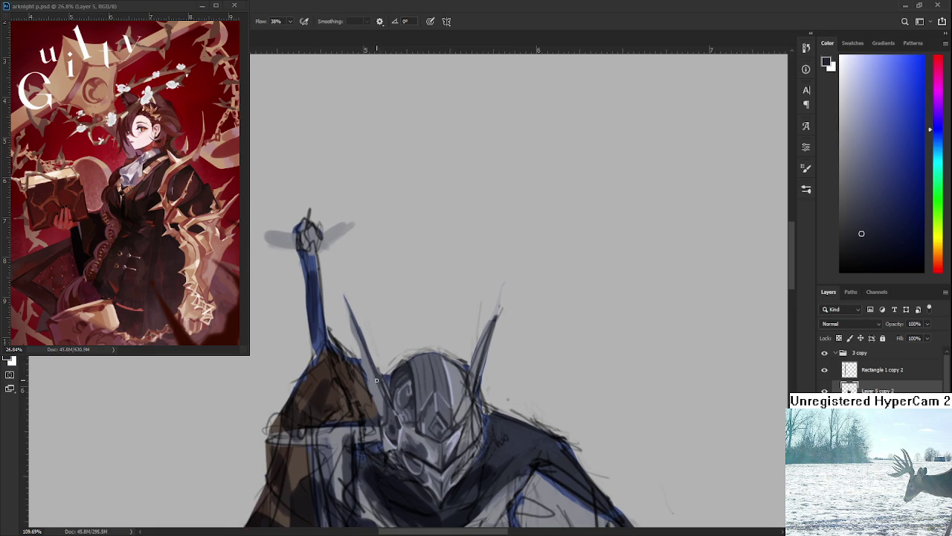
left_click(371, 372, "alt")
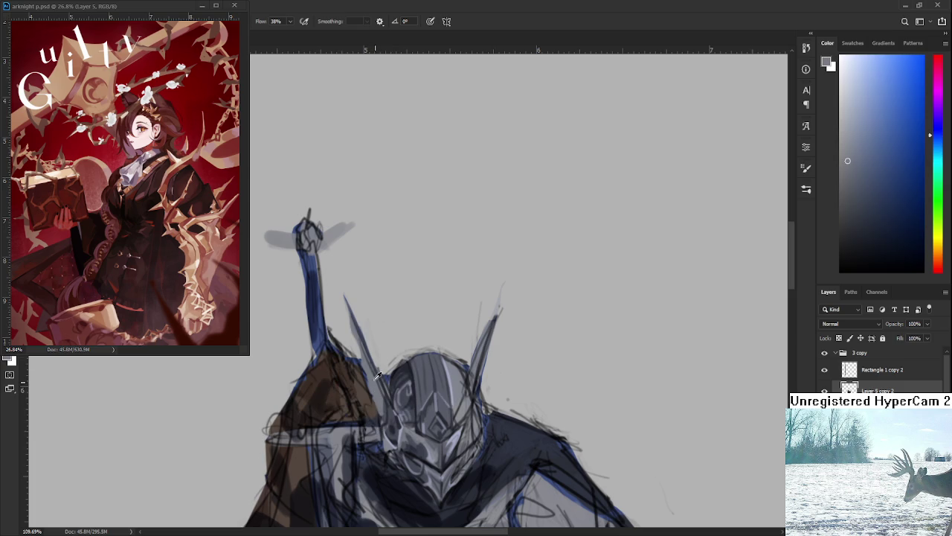
left_click(354, 329, "alt")
- Briefly erase on the helmet, then return to the Brush
key("e")
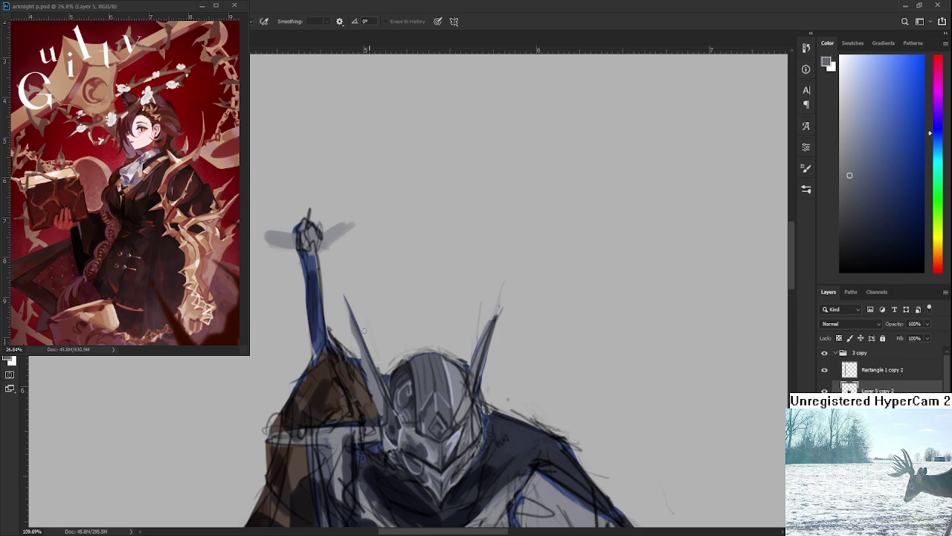
scroll(402, 378, "down", 2)
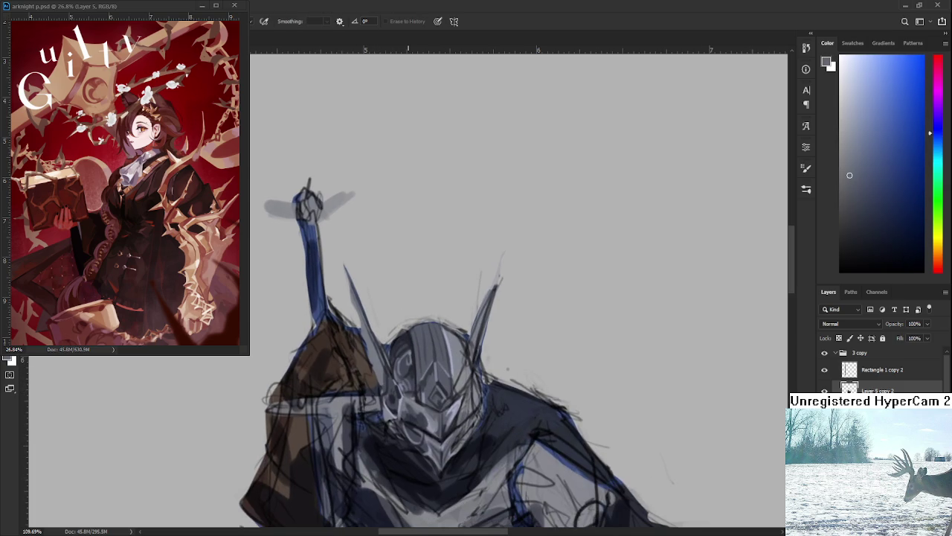
scroll(412, 336, "down", 3)
scroll(412, 336, "down", 3)
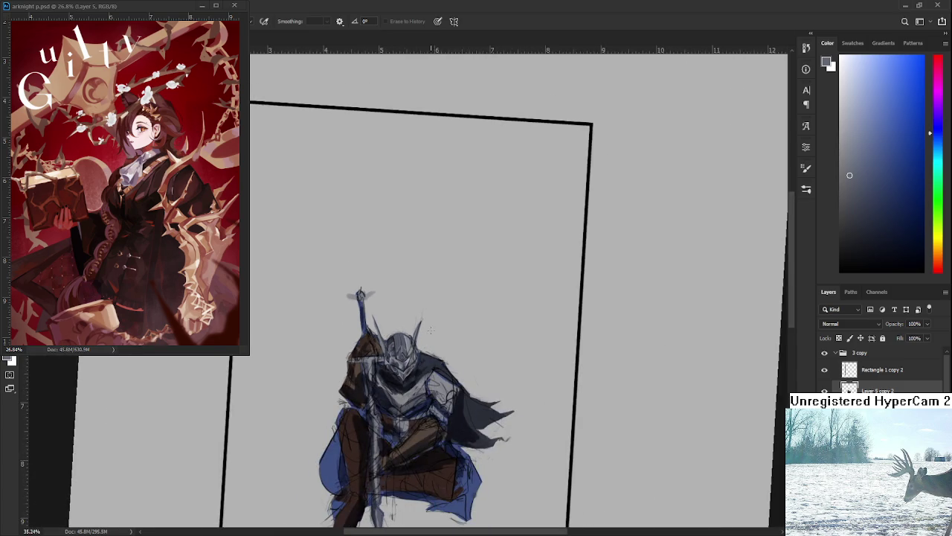
scroll(412, 336, "up", 4)
scroll(412, 337, "up", 2)
scroll(412, 336, "up", 2)
key("b")
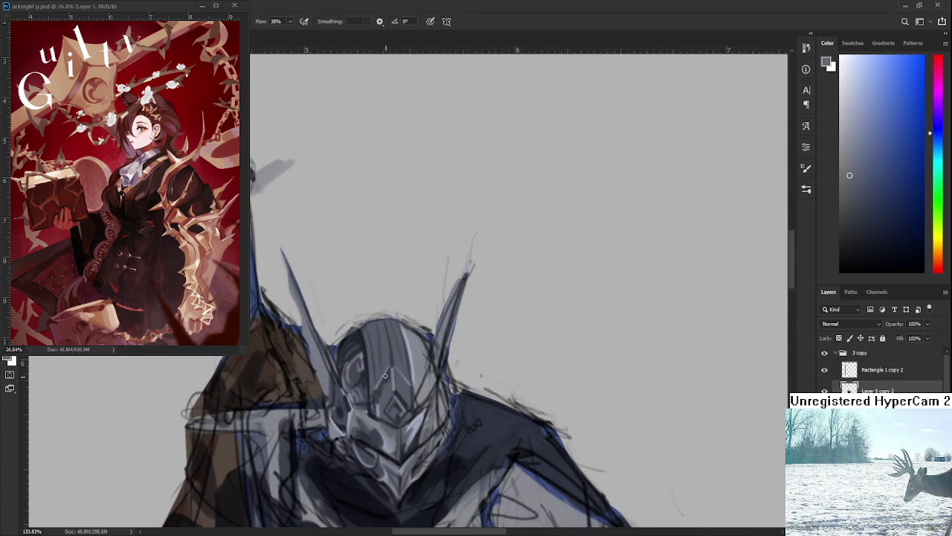
- Work alternating lighter and darker helmet greys into the dome while reframing the view
left_click(340, 393, "alt")
left_click_drag(338, 389, 365, 437)
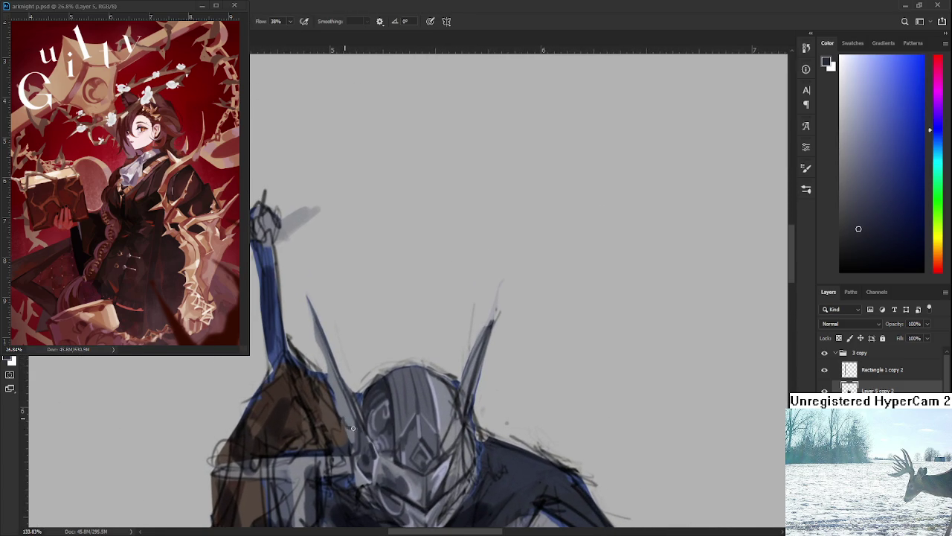
left_click(346, 421, "alt")
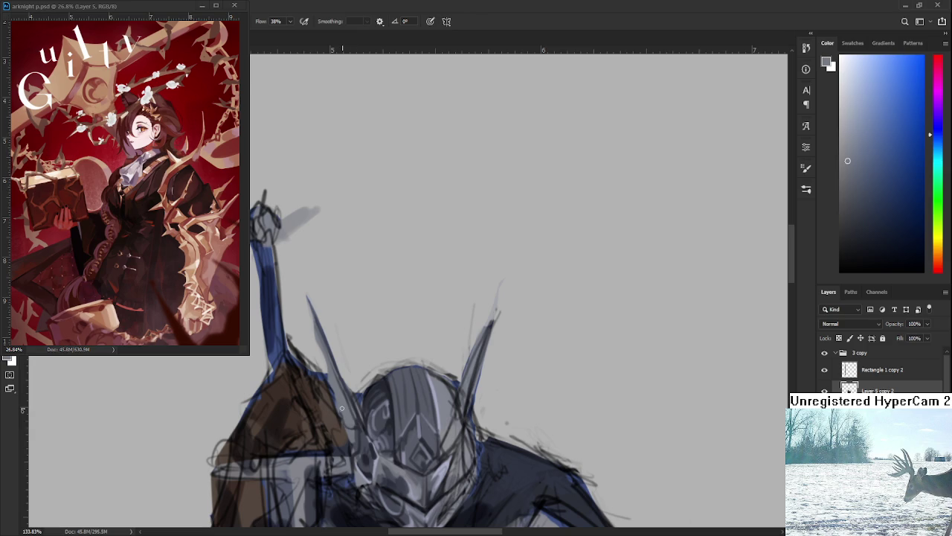
left_click(360, 417, "alt")
left_click_drag(339, 399, 353, 424)
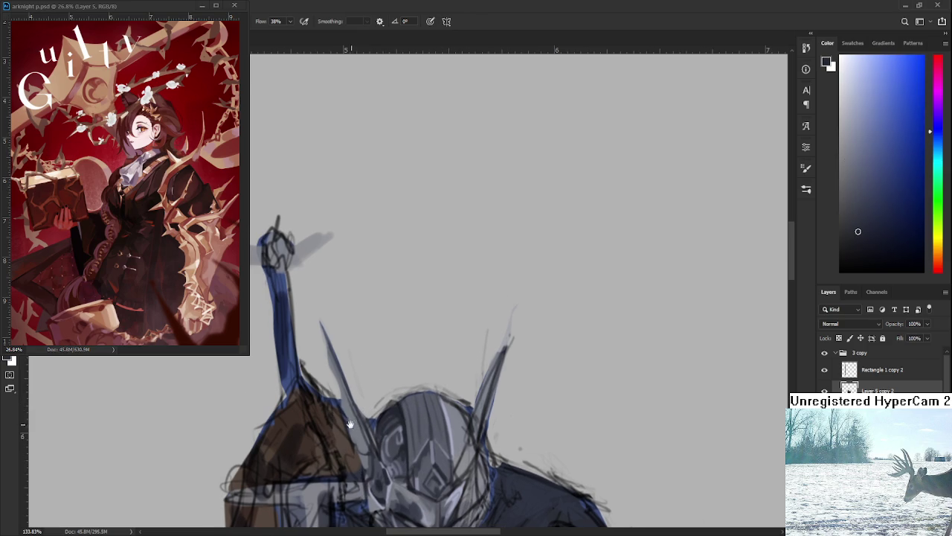
left_click(353, 425, "alt")
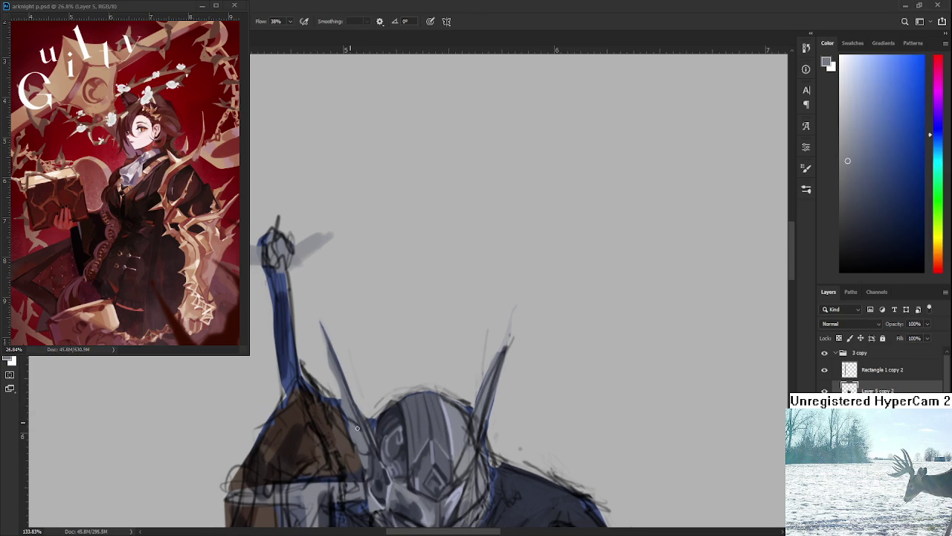
left_click(374, 420, "alt")
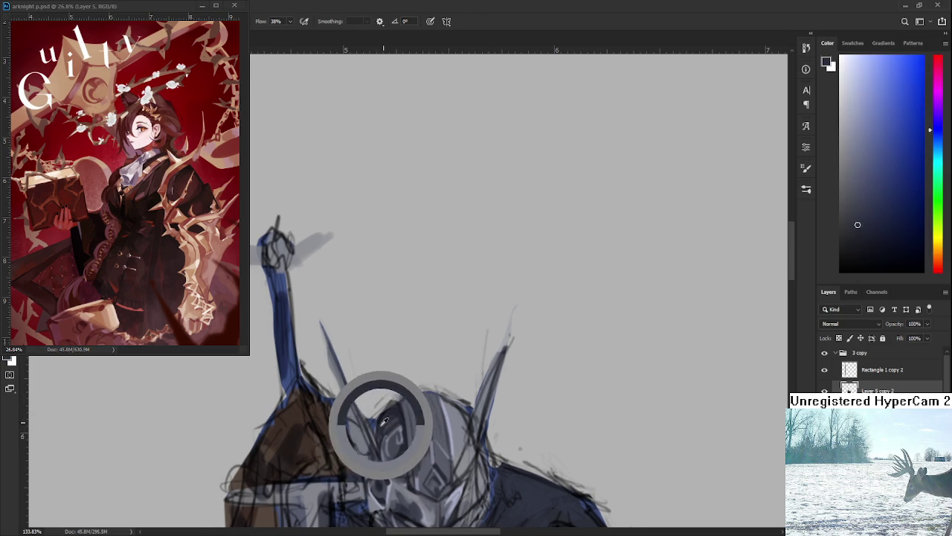
left_click(345, 406, "alt")
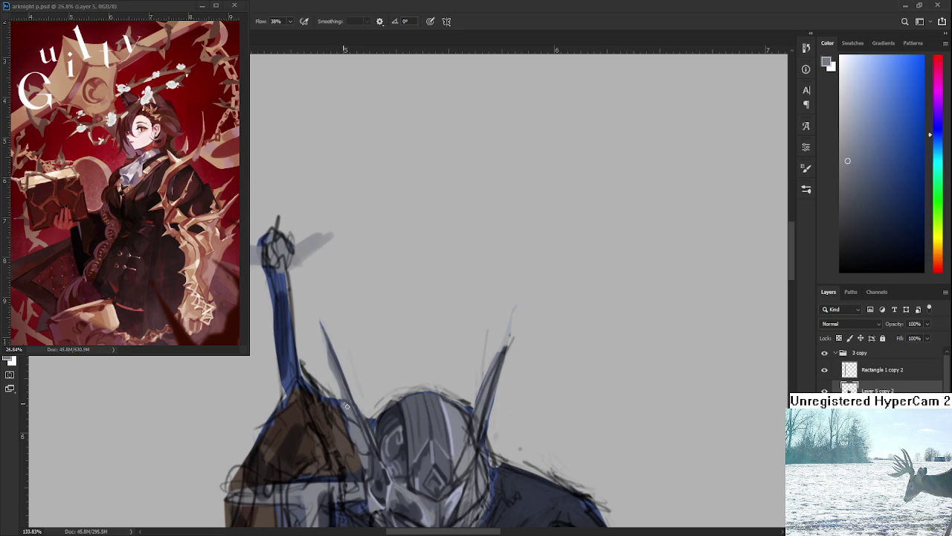
- Sample darker and lighter greys and paint light strokes down the helmet's right side
left_click_drag(354, 419, 360, 372)
scroll(403, 370, "down", 5)
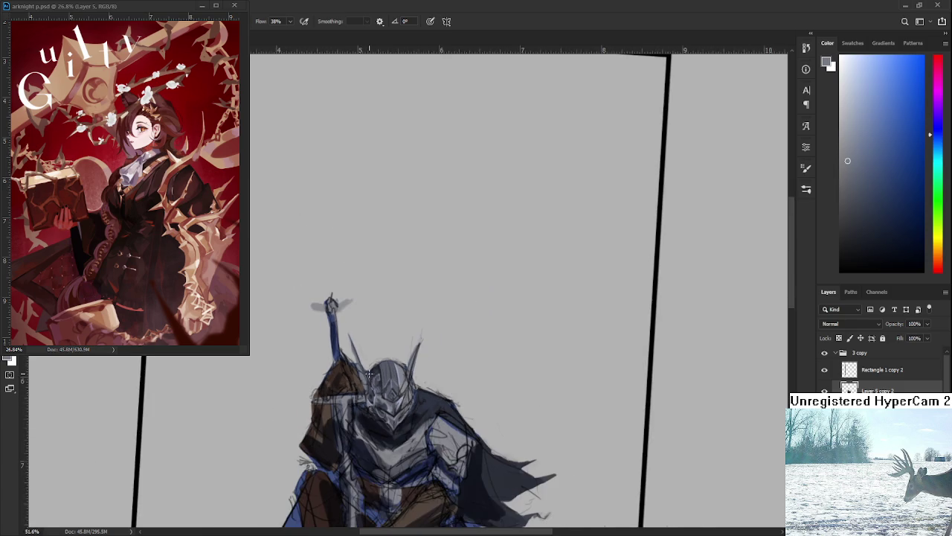
scroll(402, 370, "up", 5)
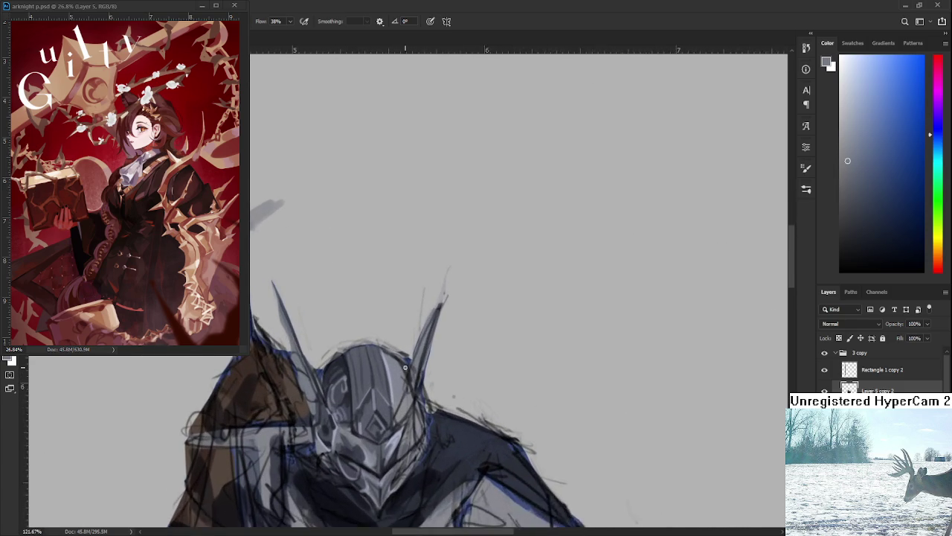
left_click_drag(405, 367, 425, 373)
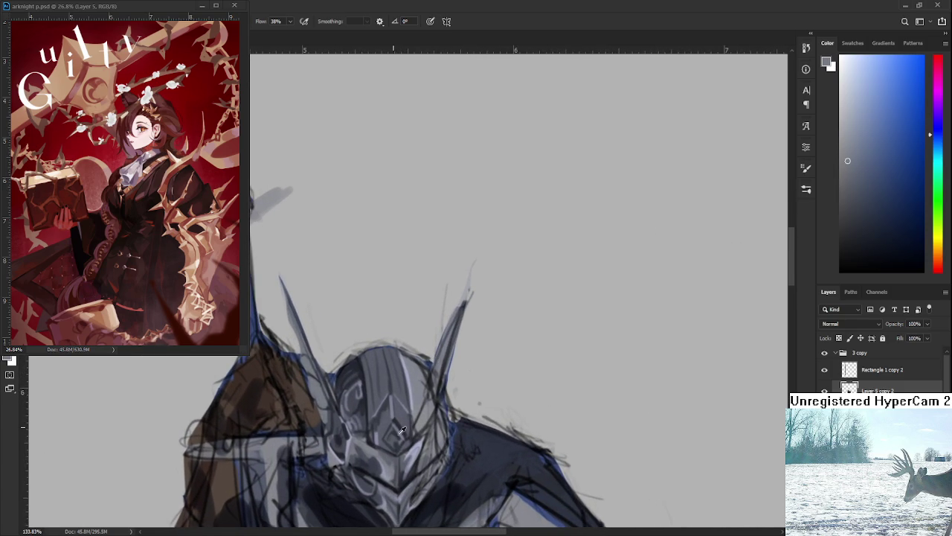
left_click(403, 446, "alt")
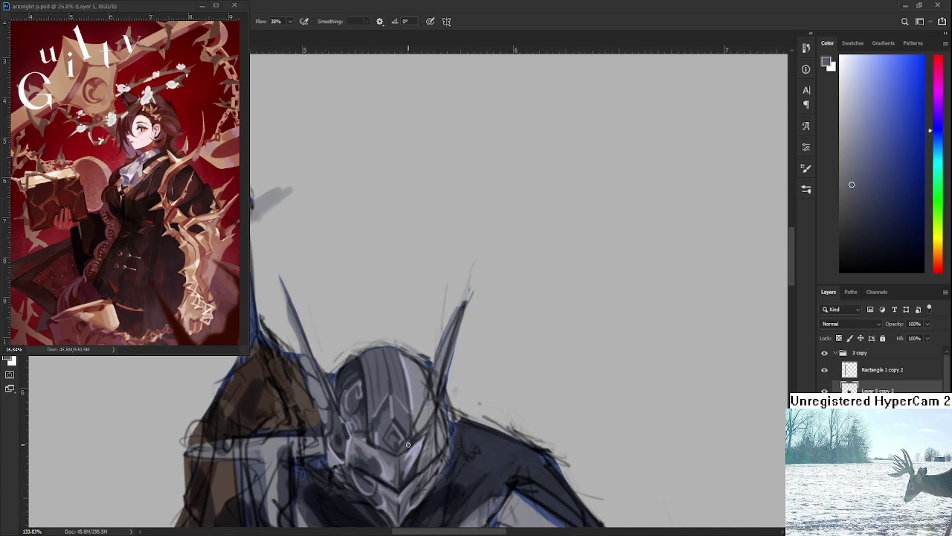
left_click(414, 442, "alt")
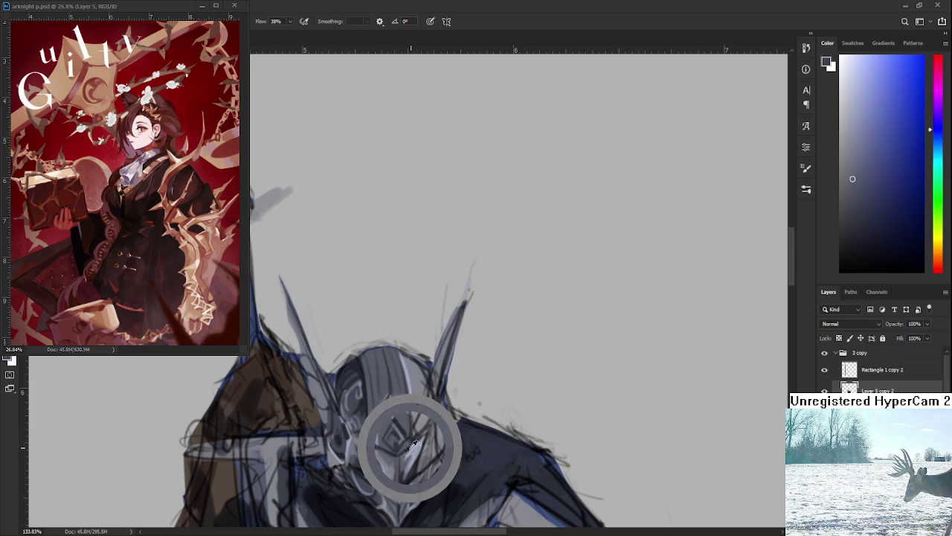
left_click(426, 437, "alt")
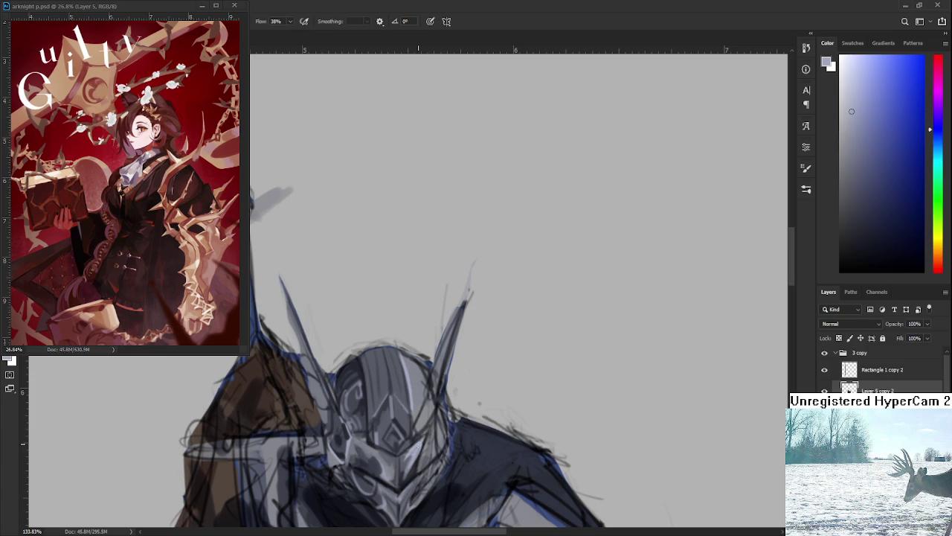
left_click_drag(423, 413, 416, 439)
left_click(413, 432, "alt")
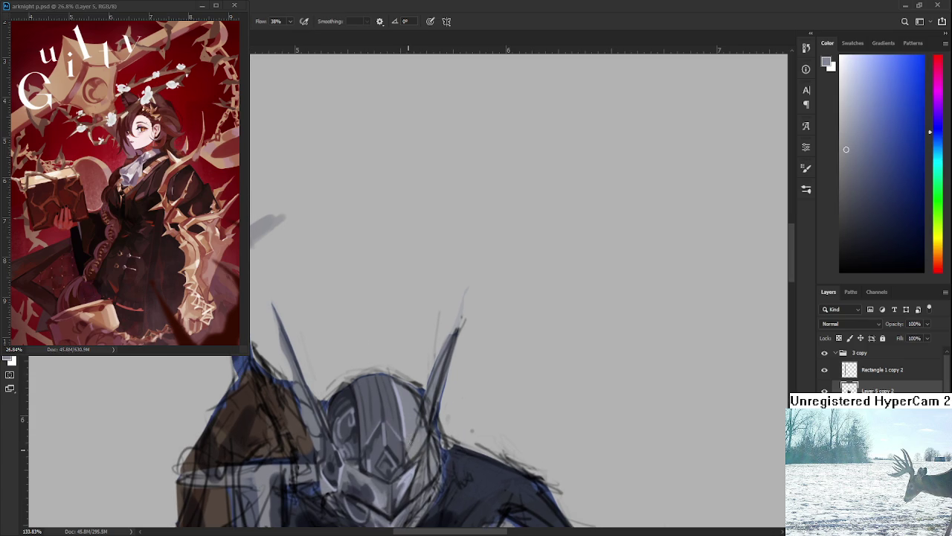
mouse_move(417, 429)
left_mouse_down()
mouse_move(424, 406)
mouse_move(413, 397)
left_mouse_up()
- Zoom in on the helmet, sample a dark grey and add a short dark stroke
left_click_drag(424, 435, 429, 352)
scroll(474, 322, "down", 3)
scroll(465, 308, "down", 3)
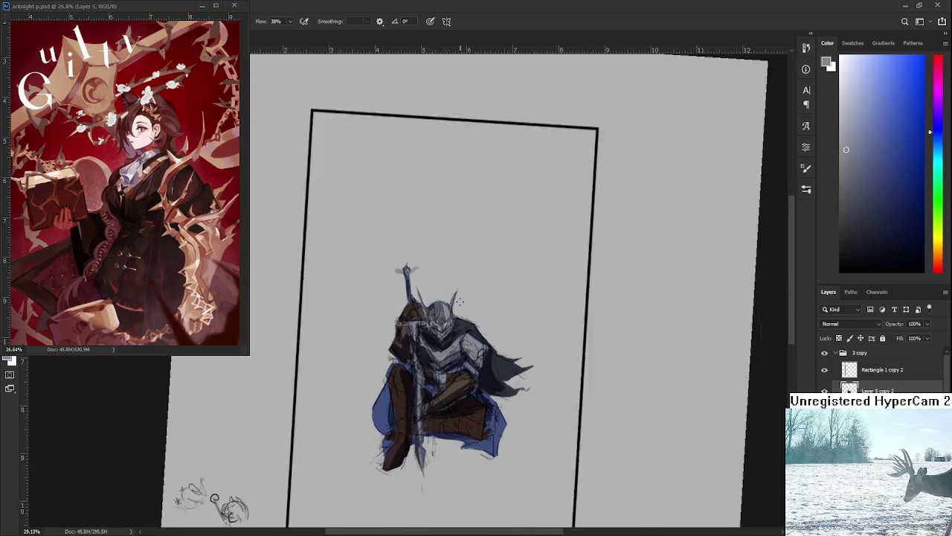
scroll(460, 300, "up", 2)
scroll(450, 312, "up", 1)
scroll(440, 325, "up", 1)
scroll(431, 337, "up", 1)
scroll(431, 339, "up", 2)
left_click(430, 354, "alt")
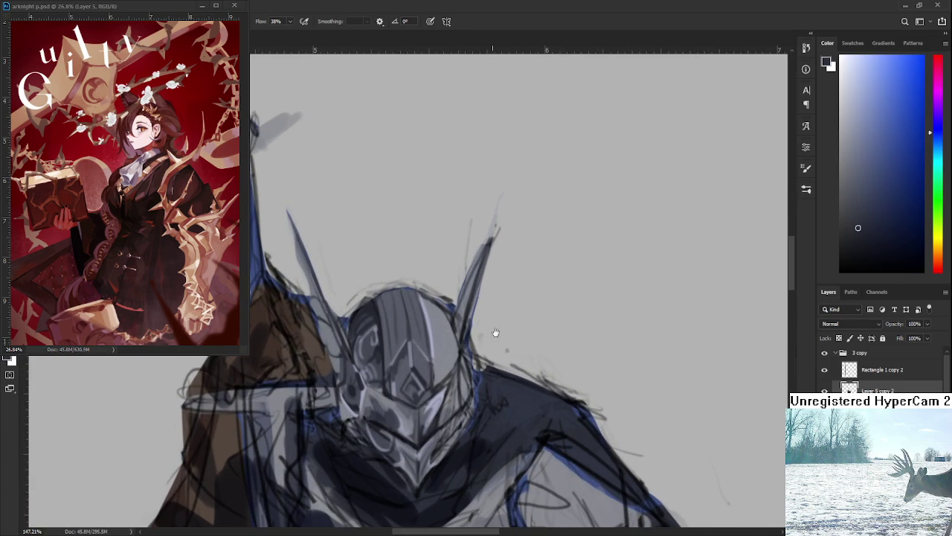
scroll(493, 325, "up", 1)
left_click_drag(427, 344, 446, 352)
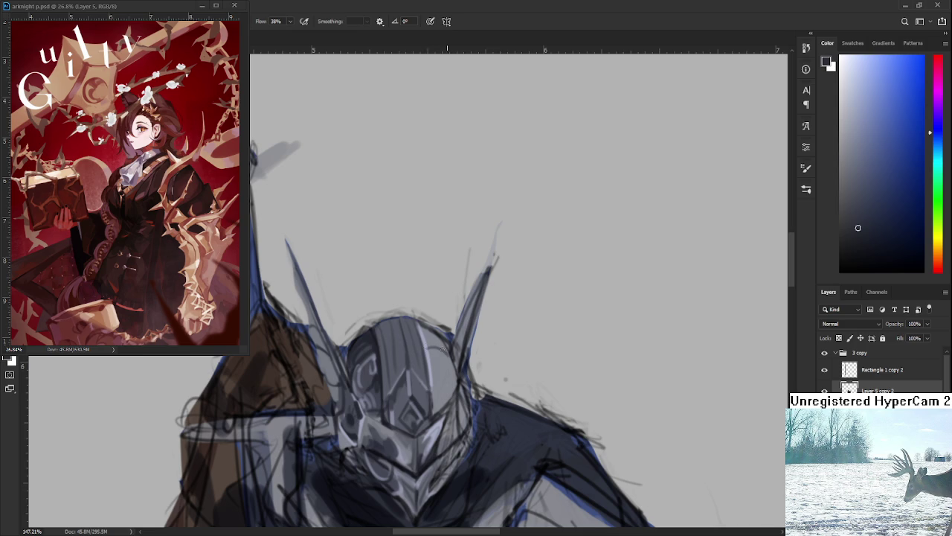
- Paint curved dark strokes on the helmet's upper right
scroll(447, 350, "down", 1)
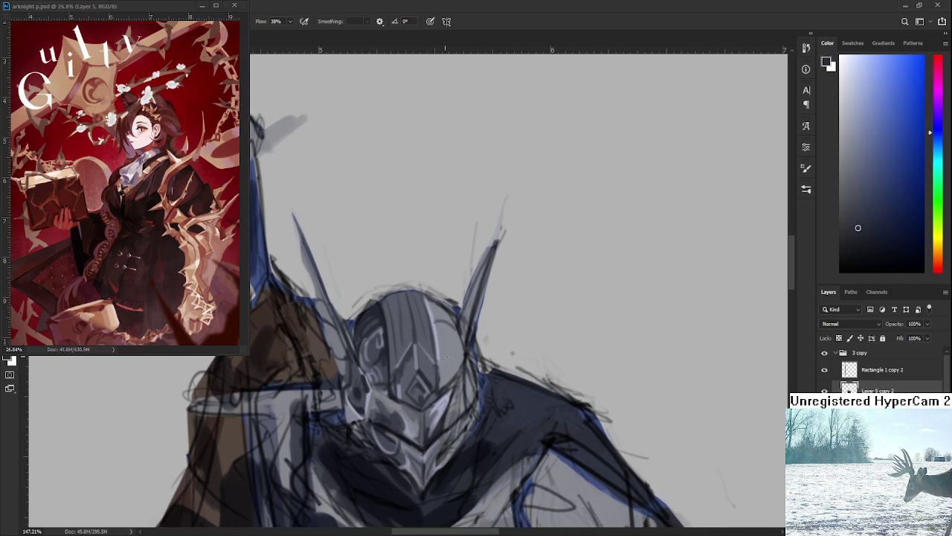
mouse_move(437, 323)
left_mouse_down()
mouse_move(442, 342)
mouse_move(460, 347)
left_mouse_up()
scroll(461, 344, "down", 4)
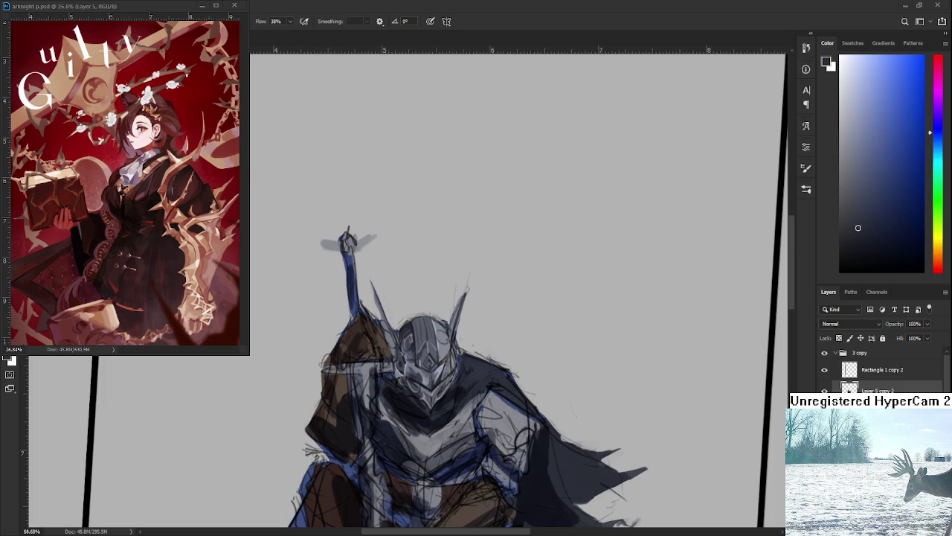
scroll(454, 367, "up", 1)
scroll(454, 367, "up", 1)
scroll(453, 367, "up", 1)
scroll(453, 368, "up", 1)
scroll(445, 333, "down", 1)
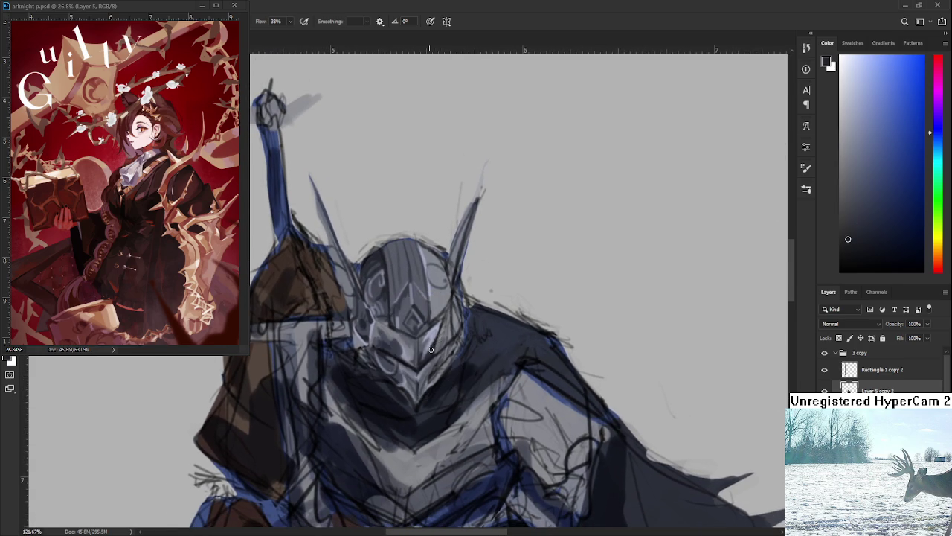
left_click(432, 343, "alt")
left_click(433, 347, "alt")
- Zoom in on the helmet and sample greys for the faceplate and crest
scroll(387, 318, "down", 3)
scroll(387, 318, "down", 3)
scroll(387, 318, "down", 2)
scroll(382, 307, "up", 5)
scroll(383, 307, "down", 1)
scroll(382, 307, "up", 1)
left_click(343, 351, "alt")
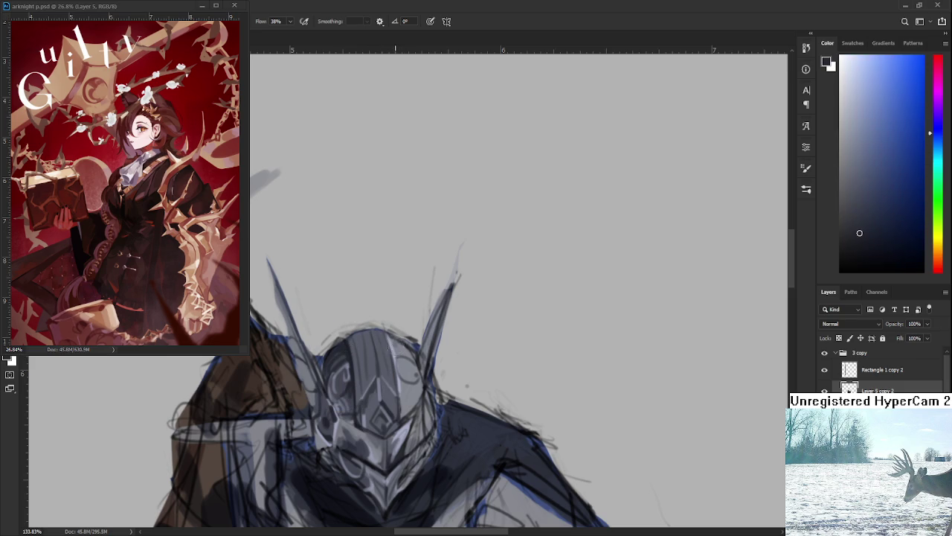
left_click(397, 341, "alt")
- Alternate lighter and darker helmet greys and shrink the brush for detail work
scroll(409, 342, "down", 1)
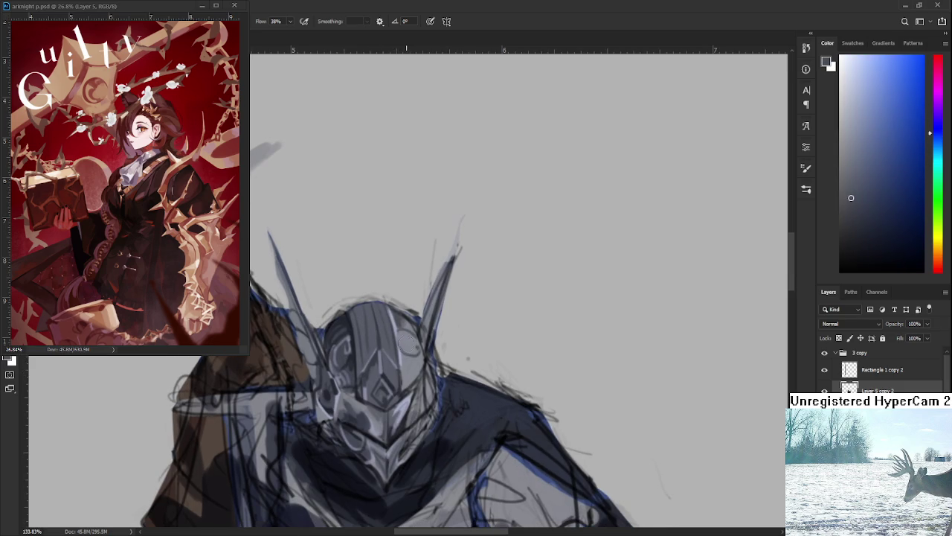
left_click(417, 341, "alt")
left_click(404, 323, "alt")
scroll(404, 342, "down", 1)
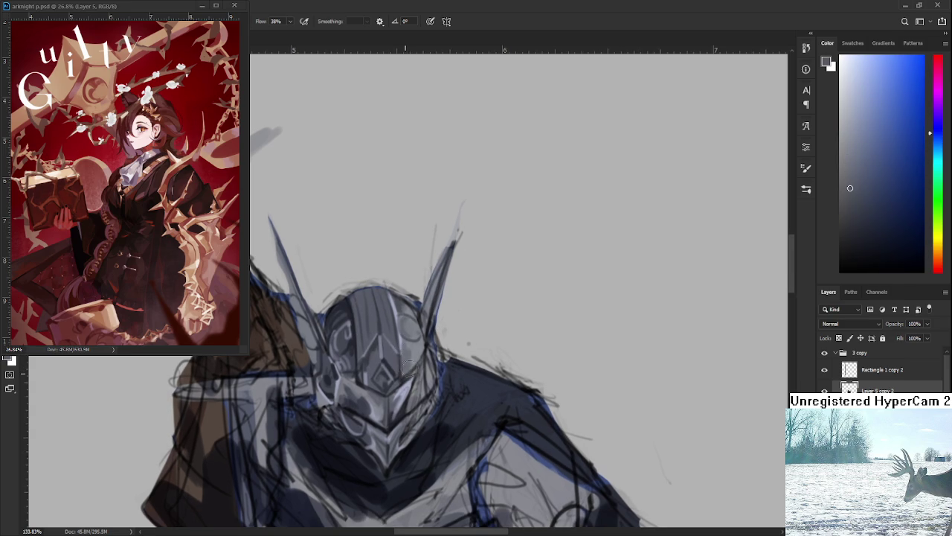
left_click(413, 365, "alt")
left_click(405, 331, "alt")
key("bracketleft")
key("bracketleft")
- Refine the faceplate with small strokes of alternating lighter and darker greys
left_click(403, 368, "alt")
left_click(404, 372, "alt")
left_click(402, 359, "alt")
left_click(398, 358, "alt")
left_click(400, 358, "alt")
left_click(404, 356, "alt")
left_click(399, 357, "alt")
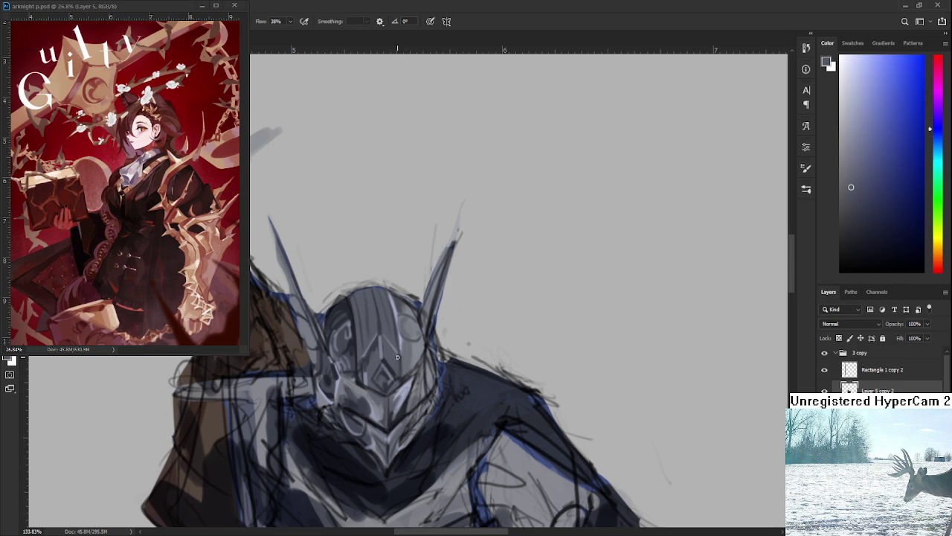
left_click(398, 372, "alt")
left_click(403, 362, "alt")
- Give the right spike a lighter grey fill and bright highlight edge using sampled grey-blues
left_click_drag(401, 297, 403, 352)
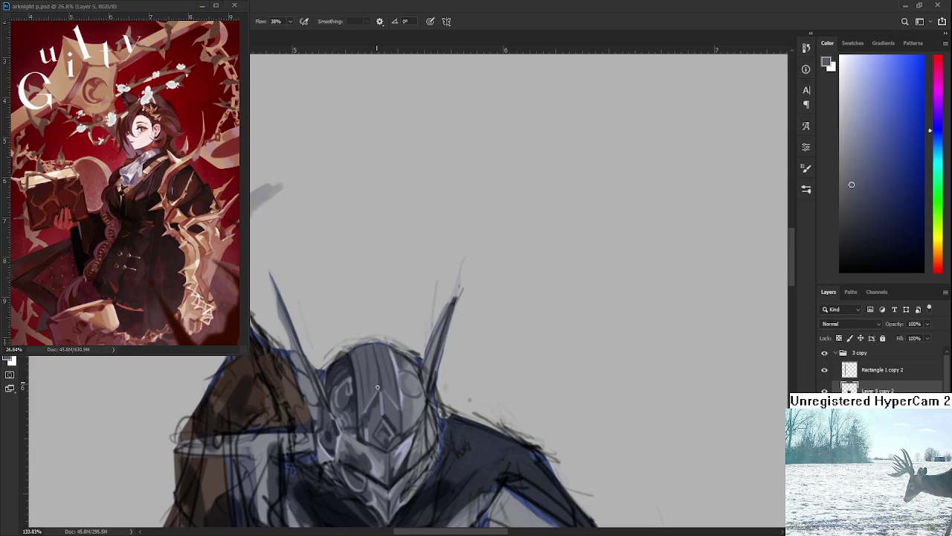
left_click(370, 359, "alt")
left_click_drag(373, 386, 373, 375)
left_click(377, 371, "alt")
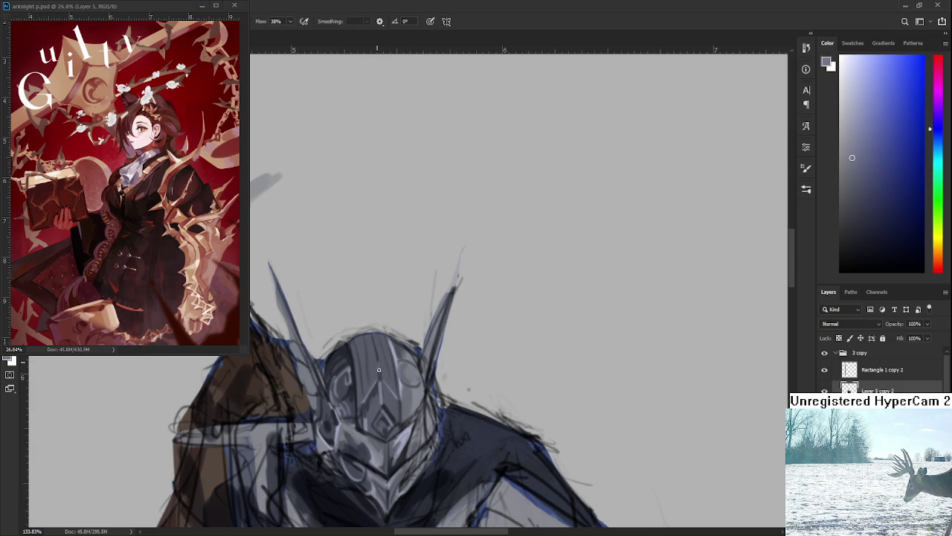
left_click(378, 368, "alt")
left_click(379, 364, "alt")
left_click(378, 358, "alt")
scroll(385, 369, "up", 1)
scroll(375, 339, "up", 1)
left_click(324, 383, "alt")
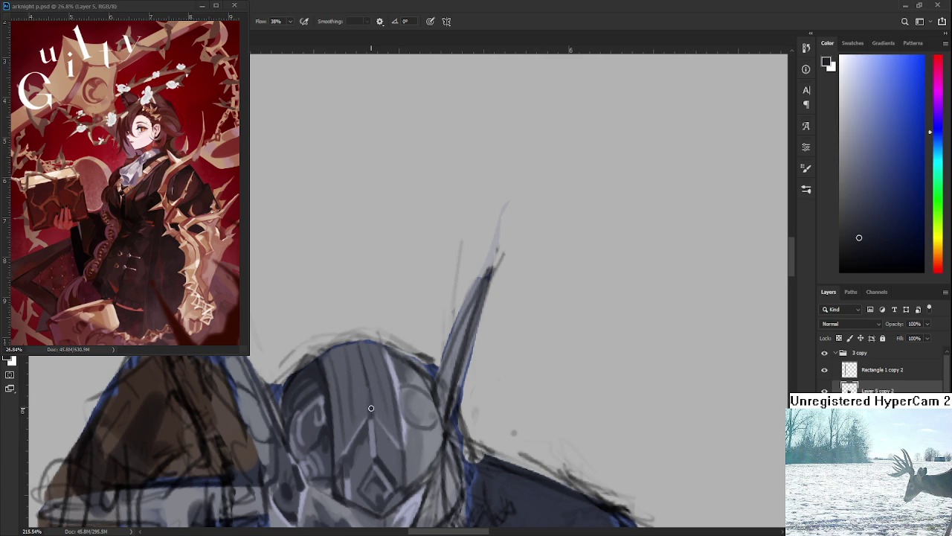
left_click(369, 377, "alt")
left_click_drag(369, 377, 361, 316)
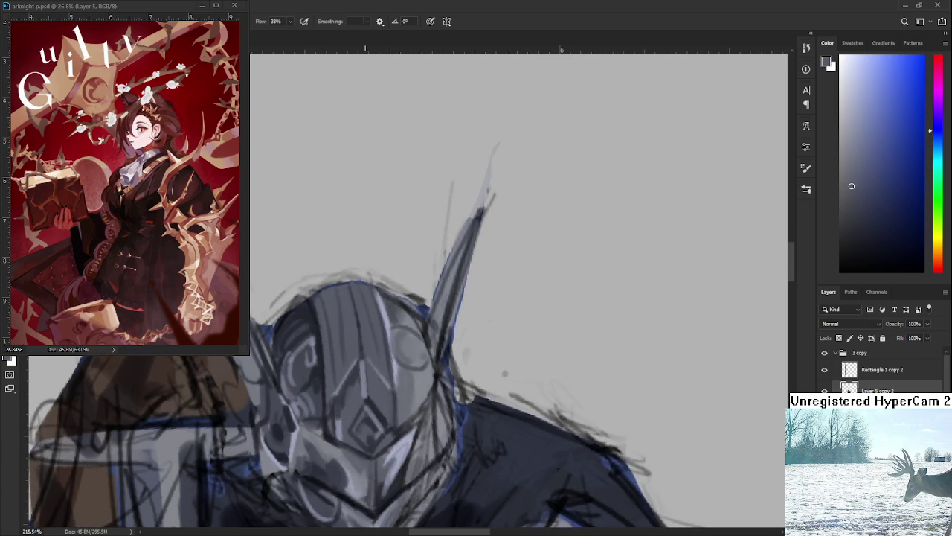
scroll(372, 420, "down", 3)
scroll(372, 420, "down", 3)
scroll(372, 420, "down", 3)
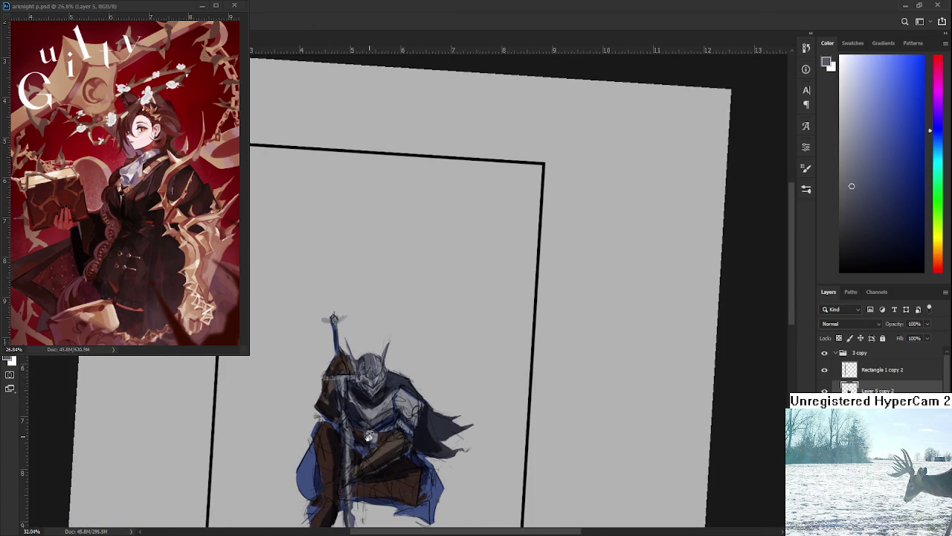
scroll(368, 436, "up", 1)
scroll(368, 436, "up", 1)
key("h")
scroll(449, 396, "up", 1)
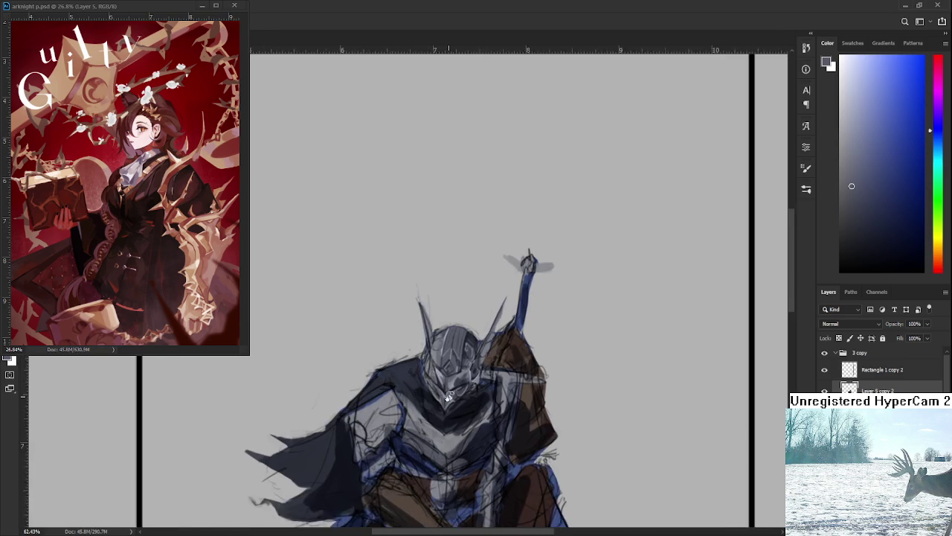
scroll(449, 396, "up", 2)
scroll(449, 383, "up", 2)
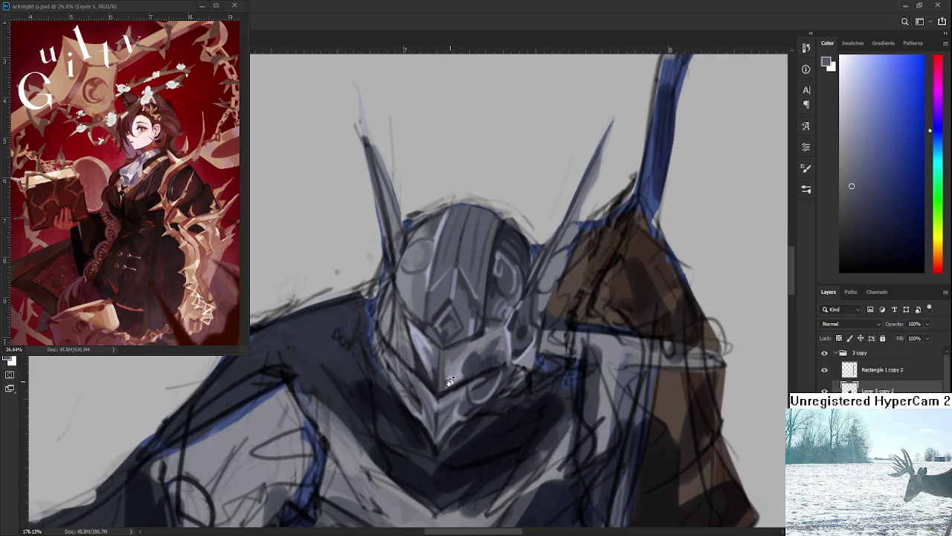
scroll(449, 381, "down", 2)
scroll(417, 372, "down", 1)
key("h")
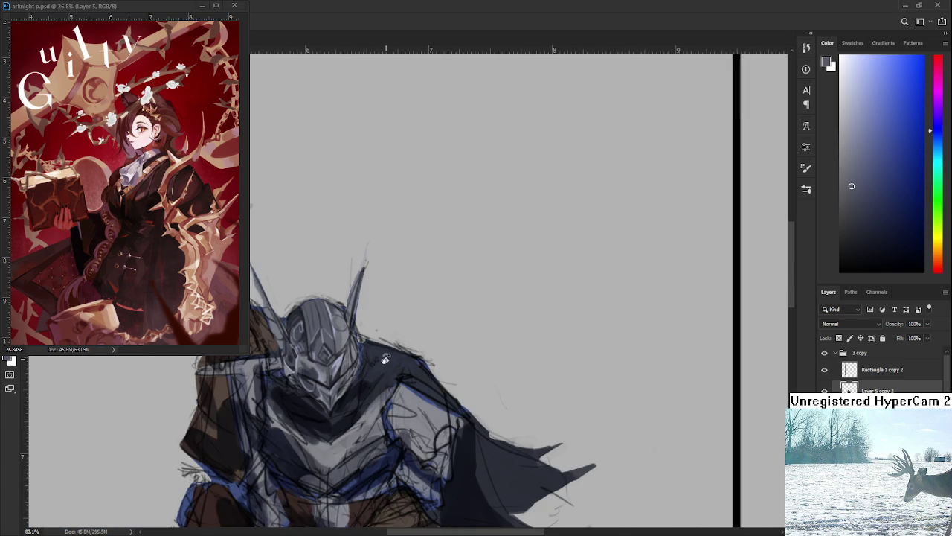
scroll(392, 363, "up", 1)
scroll(376, 360, "up", 1)
key("[")
key("[")
key("[")
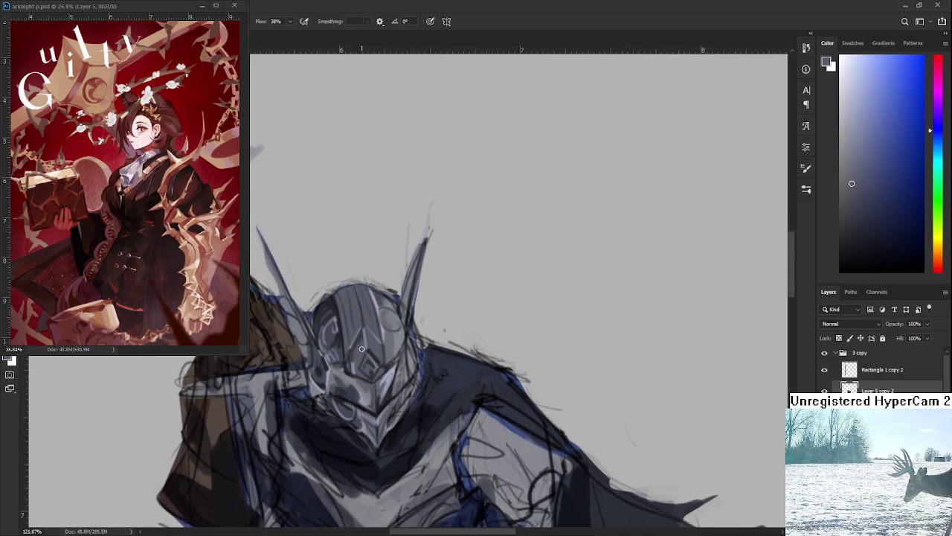
- Sample a darker blue-grey and lighter tones to shade the lower faceplate
left_click(362, 343, "alt")
left_click(361, 340, "alt")
left_click(365, 337, "alt")
scroll(384, 328, "down", 1)
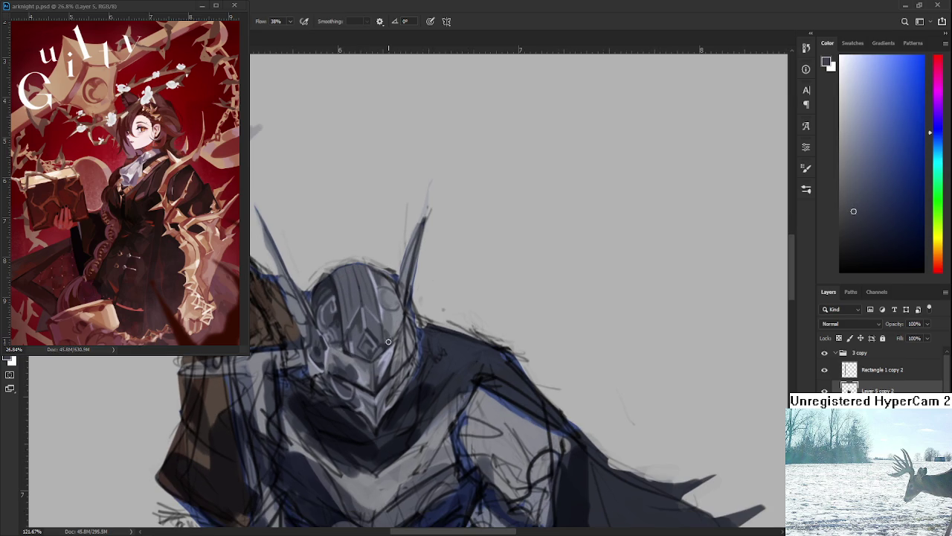
left_click(392, 334, "alt")
mouse_move(392, 334)
left_mouse_down()
mouse_move(361, 372)
mouse_move(384, 363)
left_mouse_up()
left_click(393, 346, "alt")
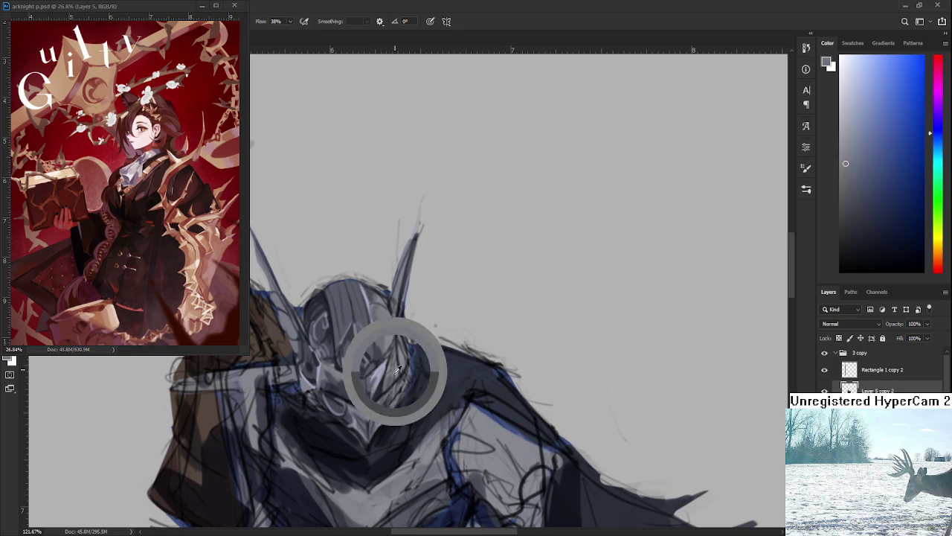
left_click(340, 340, "alt")
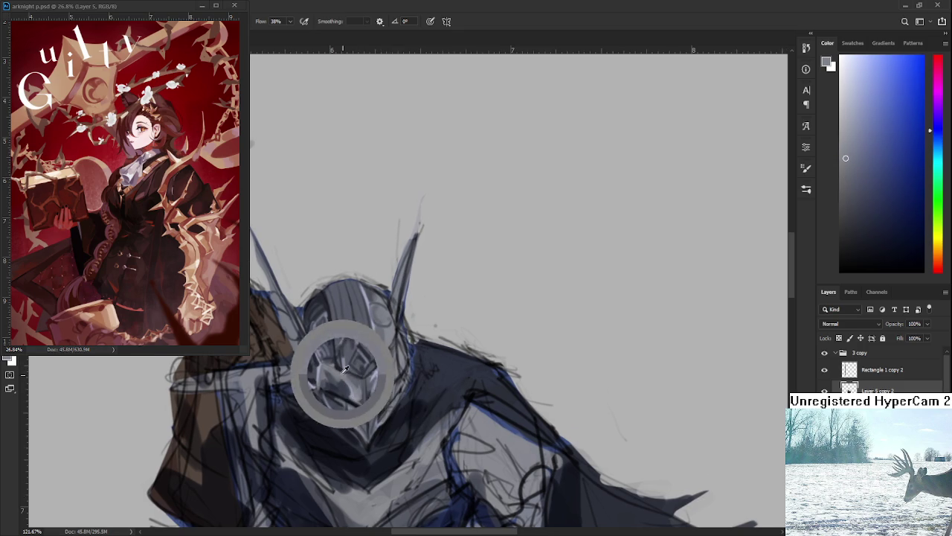
- Alternate darker and lighter greys across the faceplate's lower right
left_click(395, 371, "alt")
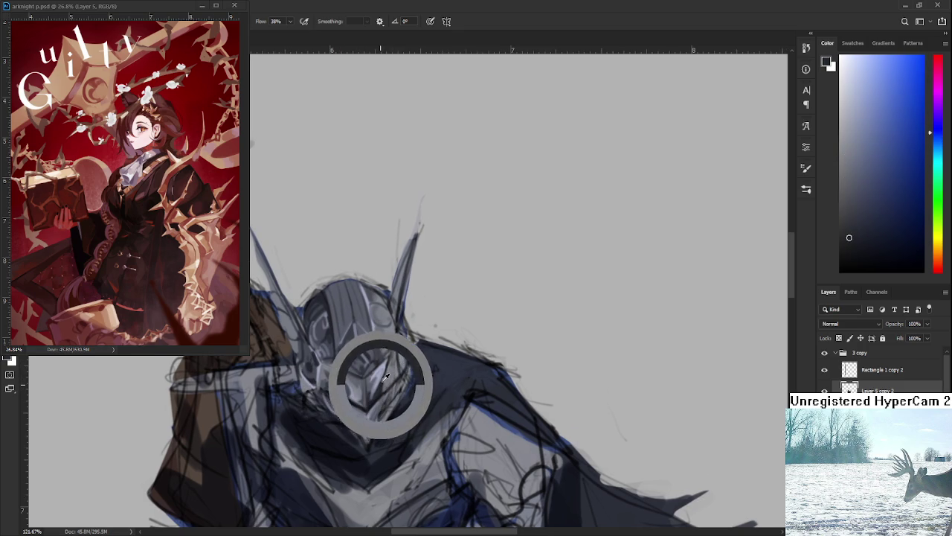
left_click(395, 363, "alt")
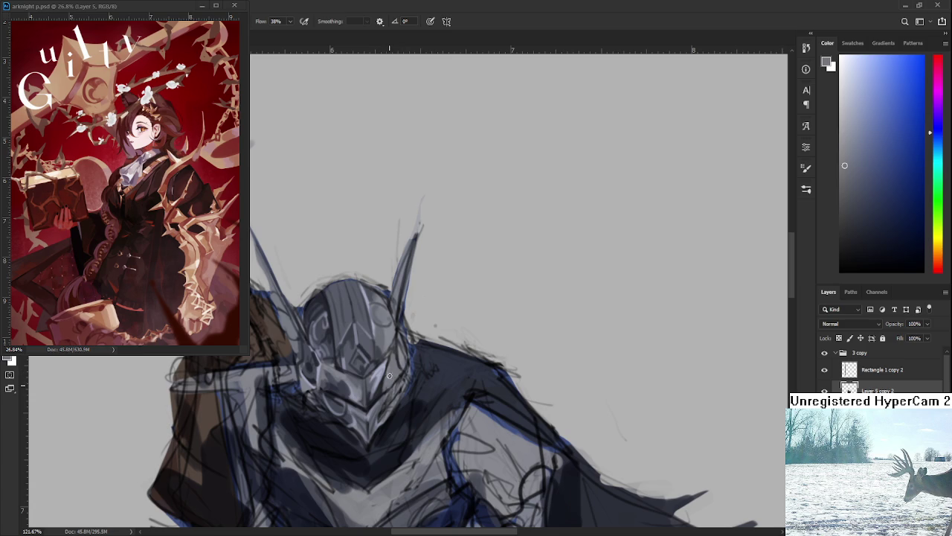
left_click(380, 388, "alt")
left_click(389, 366, "alt")
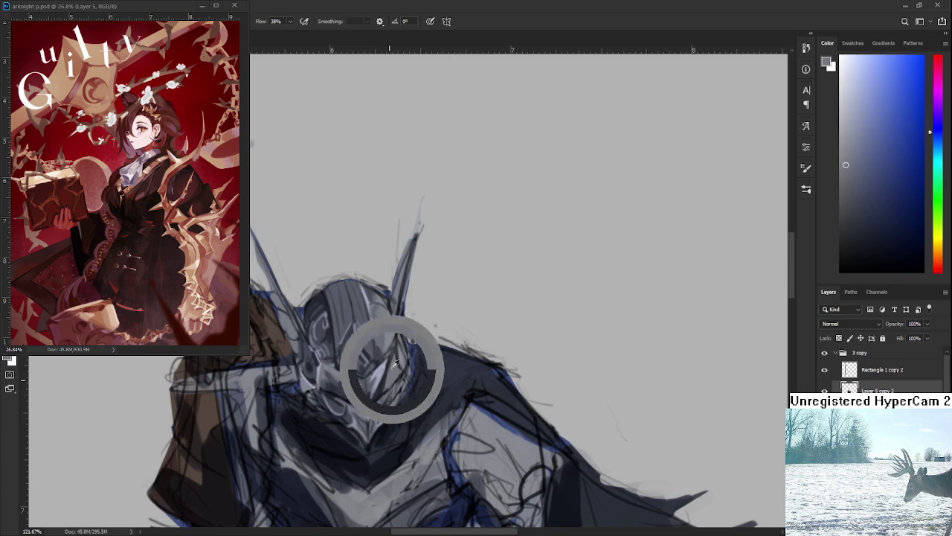
left_click(394, 370, "alt")
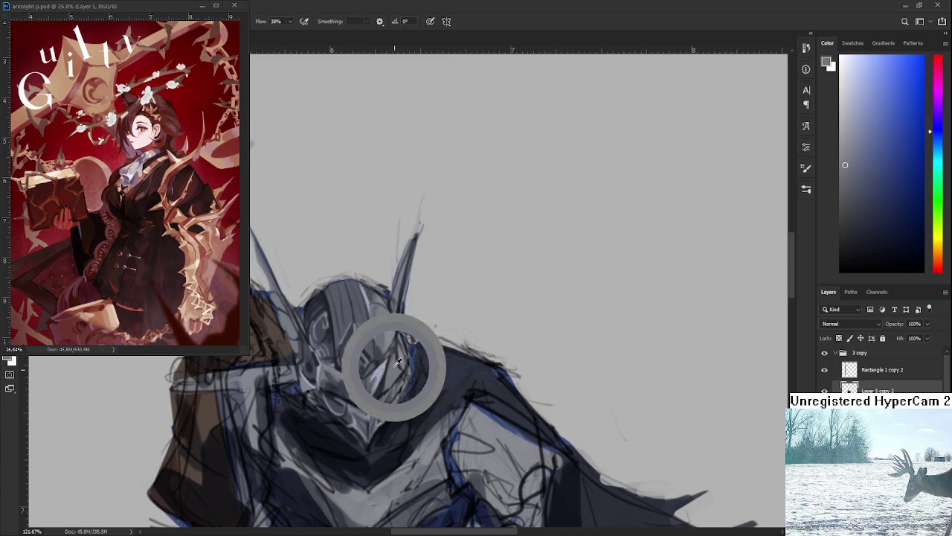
left_click(402, 363, "alt")
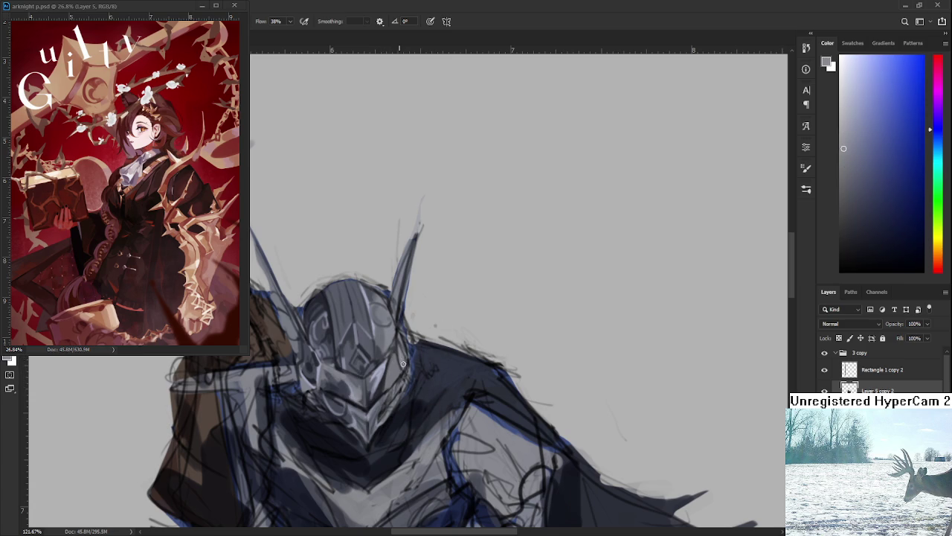
left_click_drag(403, 363, 405, 348)
- Add a final lighter grey to the faceplate and zoom out to check the figure
scroll(402, 354, "down", 5)
scroll(402, 354, "down", 2)
scroll(402, 354, "up", 6)
scroll(401, 354, "up", 3)
mouse_move(401, 354)
left_mouse_down()
mouse_move(402, 396)
mouse_move(414, 351)
left_mouse_up()
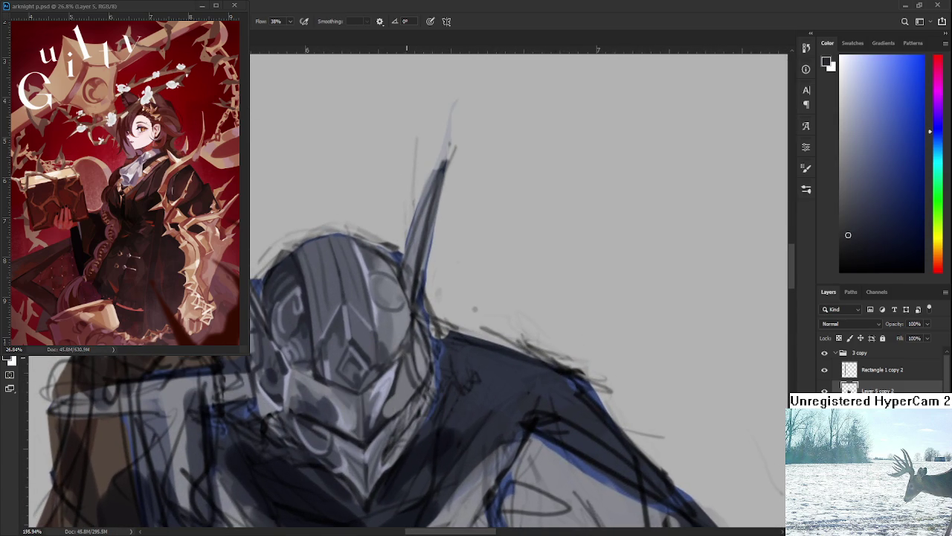
left_click(405, 385, "alt")
scroll(407, 365, "down", 5)
scroll(426, 363, "down", 2)
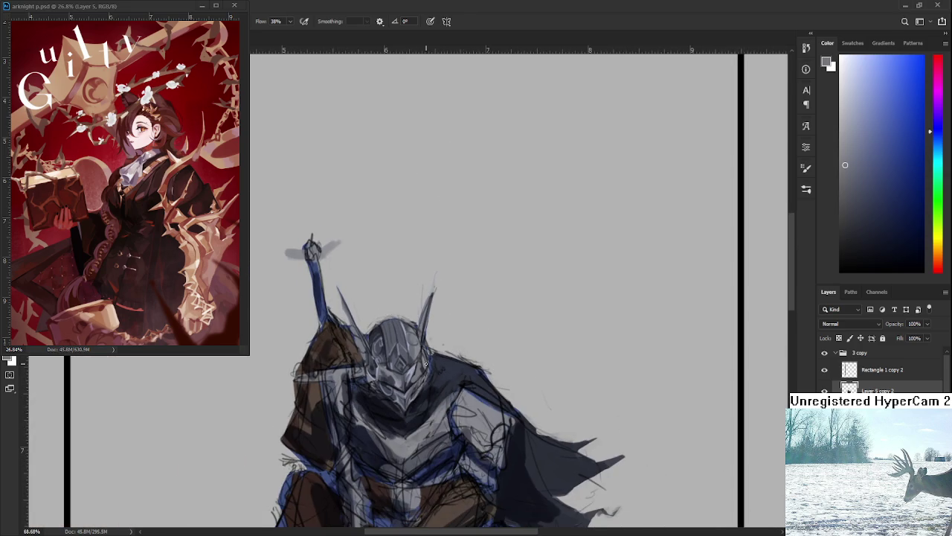
scroll(426, 363, "down", 2)
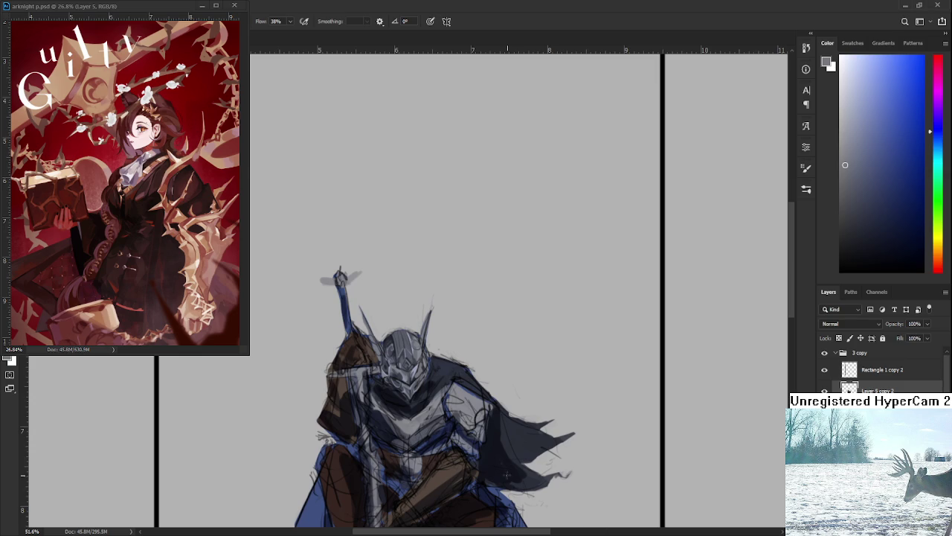
- Zoom in, undo the helmet's right-edge stroke and redraw the dark line
scroll(513, 481, "up", 2)
scroll(461, 424, "up", 3)
scroll(405, 361, "up", 3)
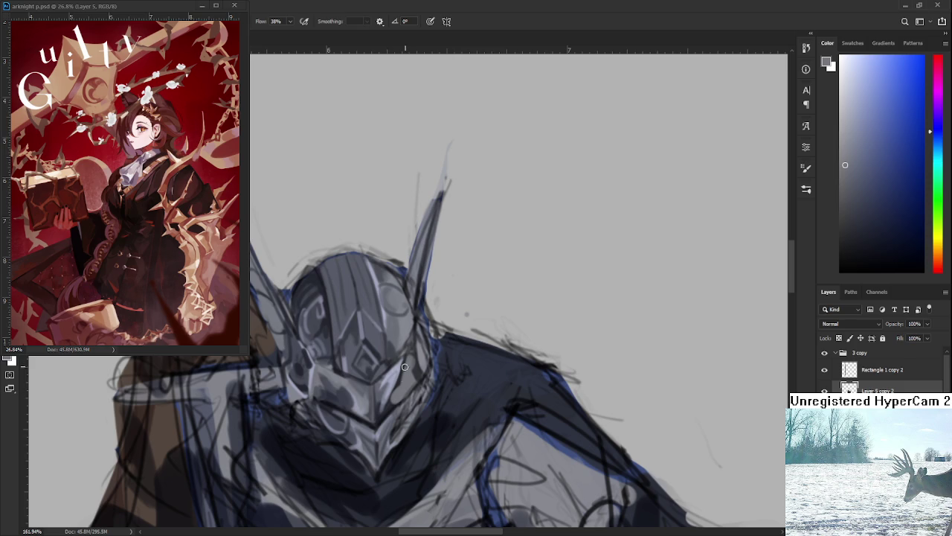
key("ctrl+z")
left_click_drag(418, 354, 416, 397)
- Rework the grey shading beside the edge with lighter and darker samples, then zoom out
left_click(351, 399, "alt")
left_click_drag(351, 400, 376, 398)
left_click(411, 385, "alt")
left_click(409, 379, "alt")
left_click(415, 376, "alt")
left_click(413, 361, "alt")
scroll(442, 352, "down", 3)
scroll(442, 352, "down", 1)
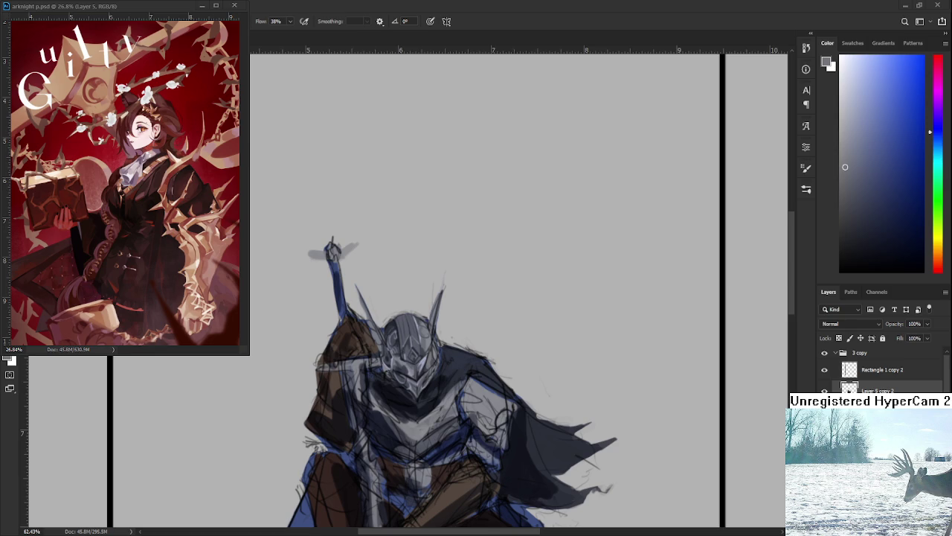
- Paint alternating dark shadows and light highlights over the visor and lower faceplate, then zoom out
scroll(406, 357, "up", 5)
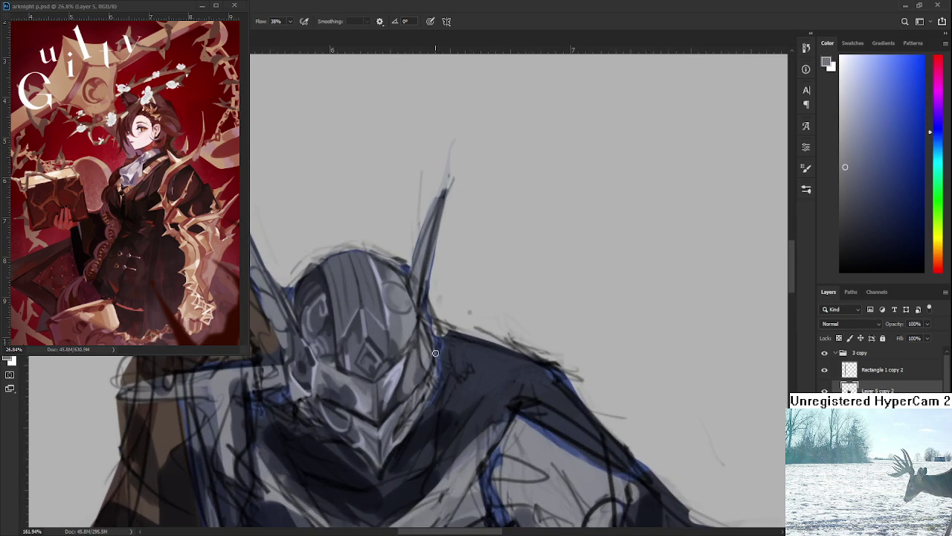
left_click(370, 378, "alt")
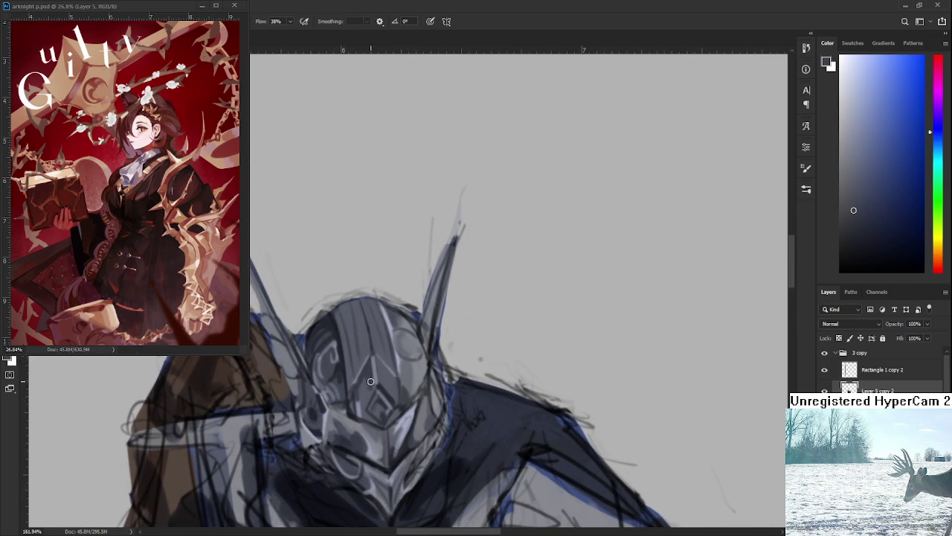
left_click(364, 381, "alt")
left_click_drag(365, 380, 402, 391)
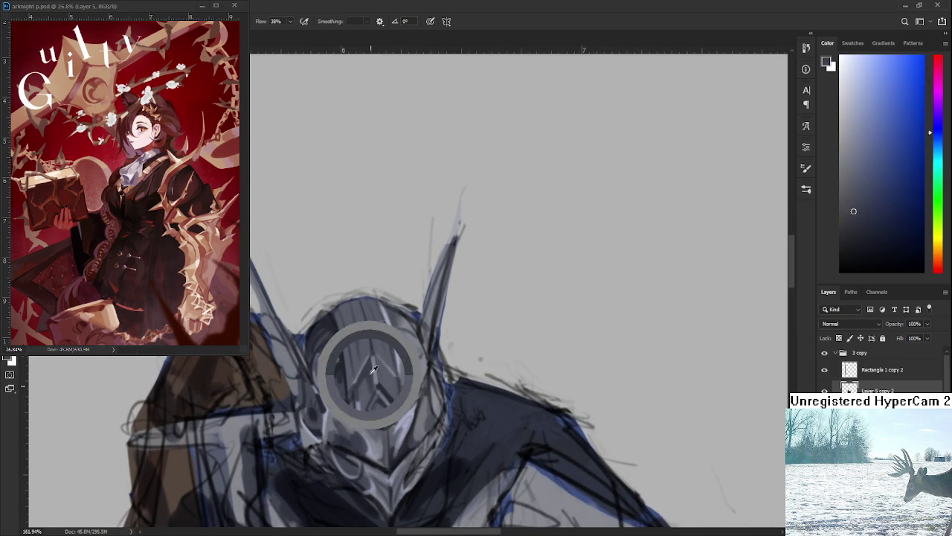
left_click(418, 369, "alt")
left_click(407, 394, "alt")
left_click(410, 372, "alt")
left_click(409, 392, "alt")
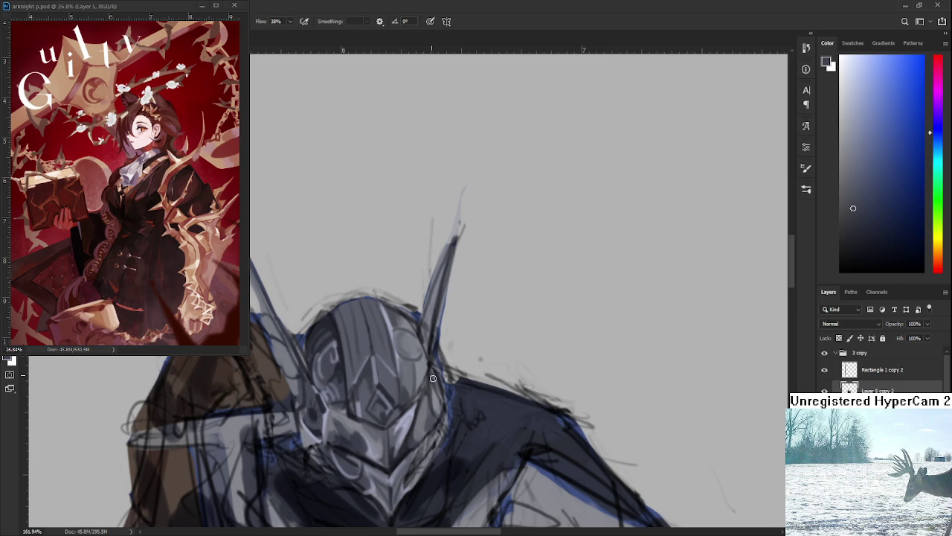
left_click(425, 368, "alt")
left_click(415, 395, "alt")
left_click(424, 369, "alt")
scroll(425, 369, "down", 6)
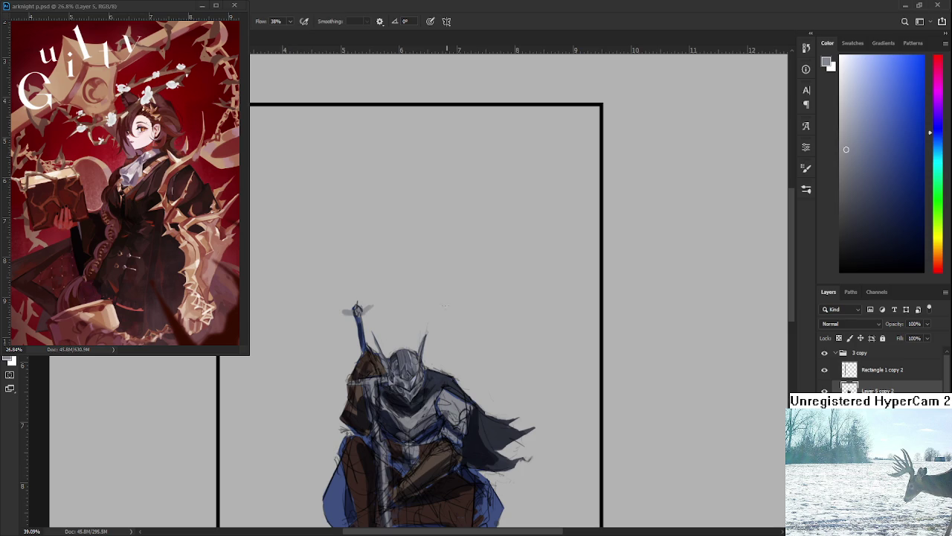
- Zoom in on the helmet and sample darker and lighter greys from it
scroll(409, 369, "up", 5)
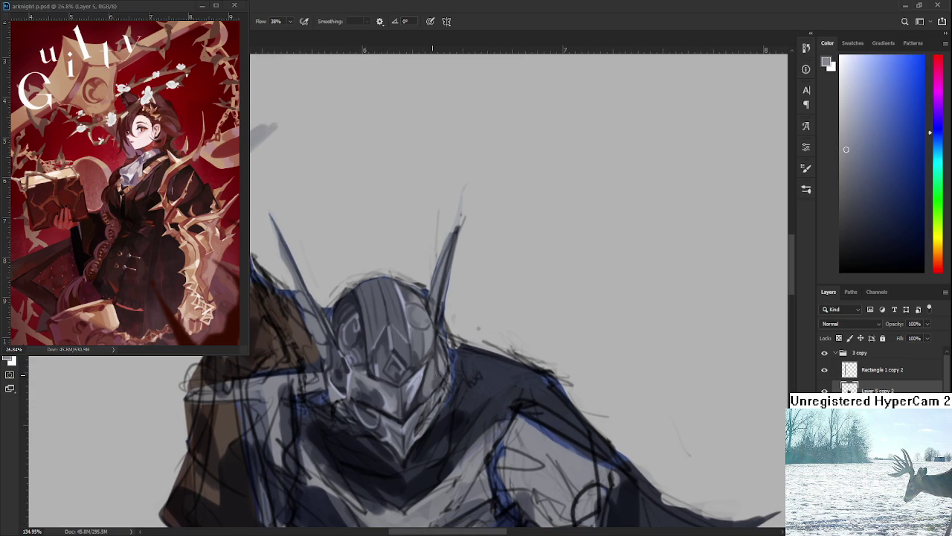
left_click(426, 373, "alt")
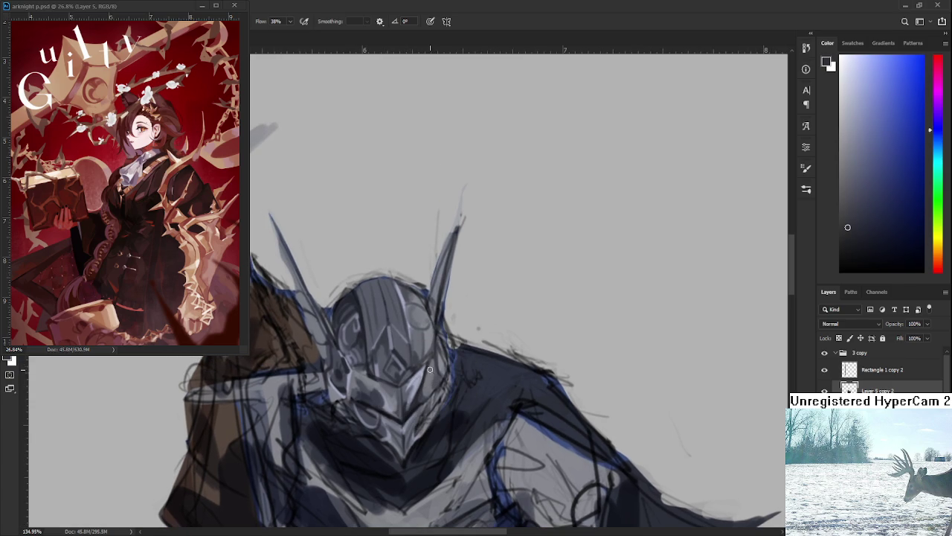
left_click_drag(449, 361, 455, 364)
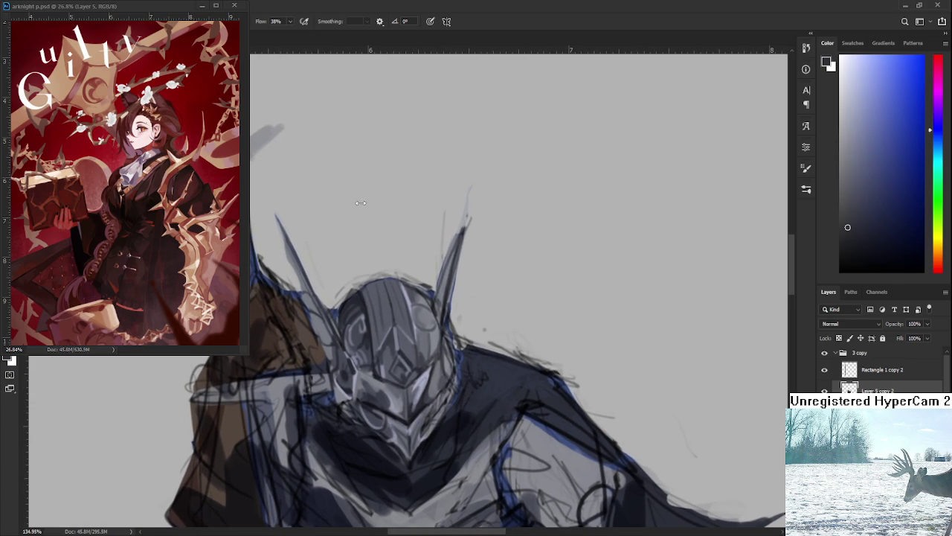
scroll(437, 402, "up", 1)
left_click(439, 398, "alt")
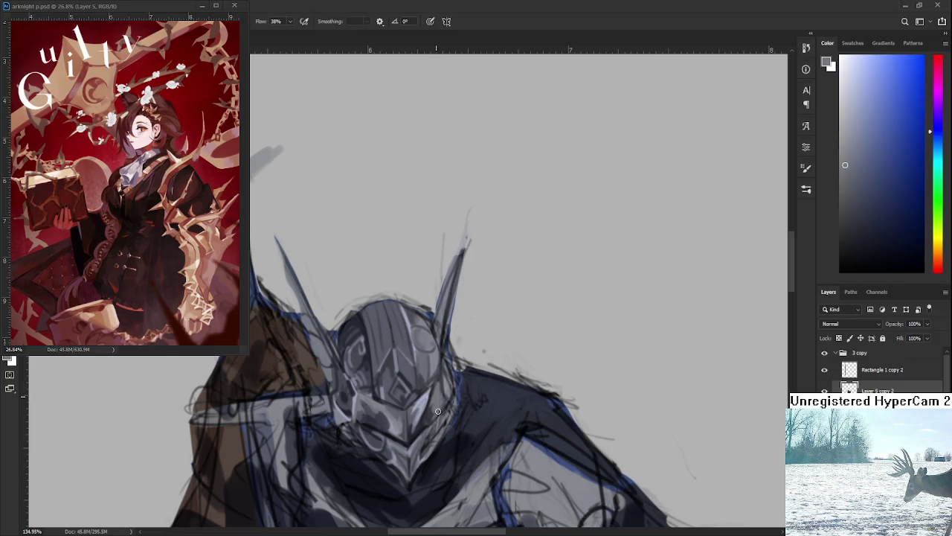
left_click(432, 413, "alt")
- Alternate light and dark helmet greys for shading, then zoom out and back in
left_click(434, 409, "alt")
left_click(422, 427, "alt")
left_click(421, 426, "alt")
left_click(436, 414, "alt")
scroll(436, 415, "down", 3)
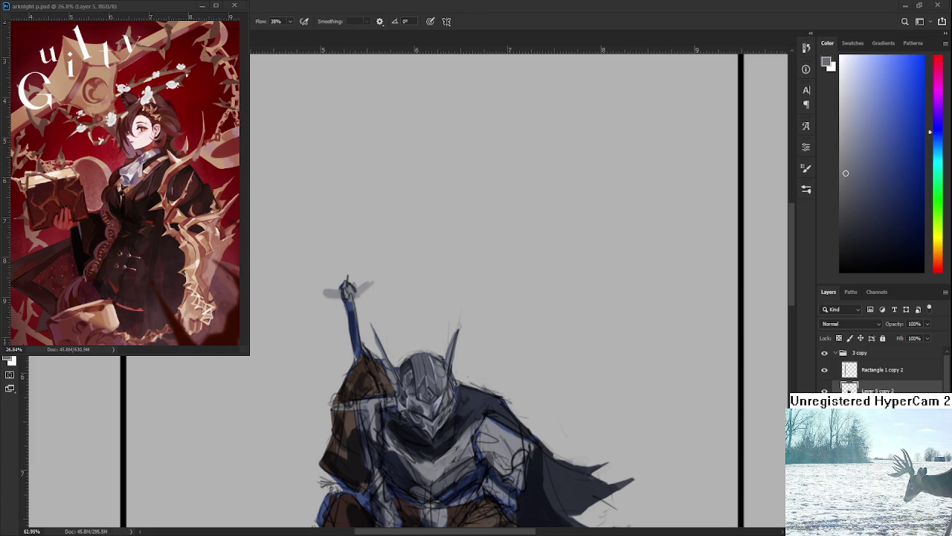
scroll(443, 383, "up", 1)
scroll(443, 383, "up", 1)
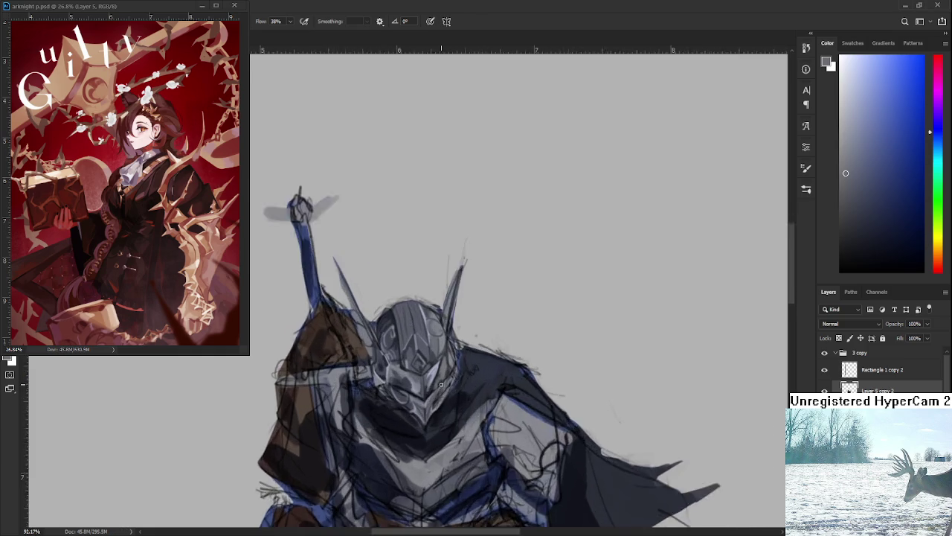
- Sample a light blue-grey from the helmet to highlight its left edge and faceplate
scroll(443, 383, "up", 2)
left_click(428, 365, "alt")
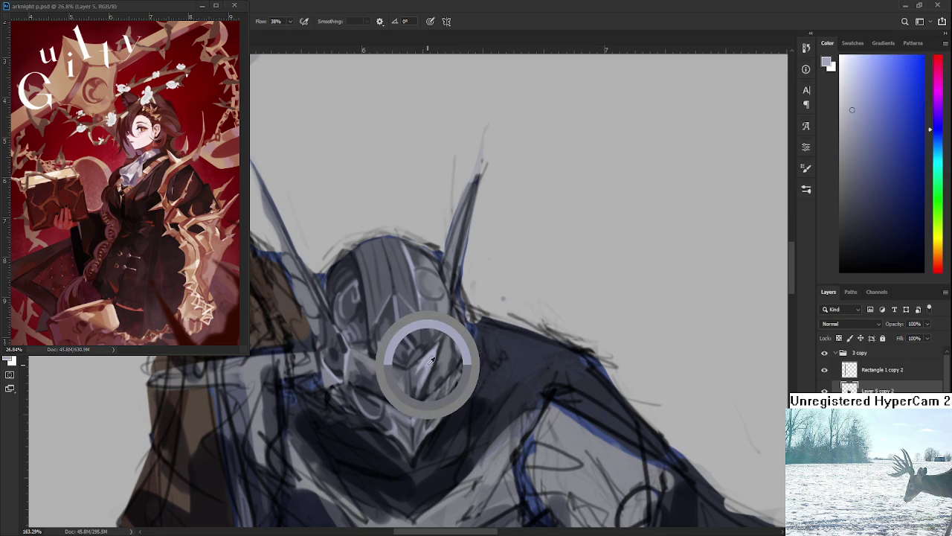
scroll(465, 346, "up", 1)
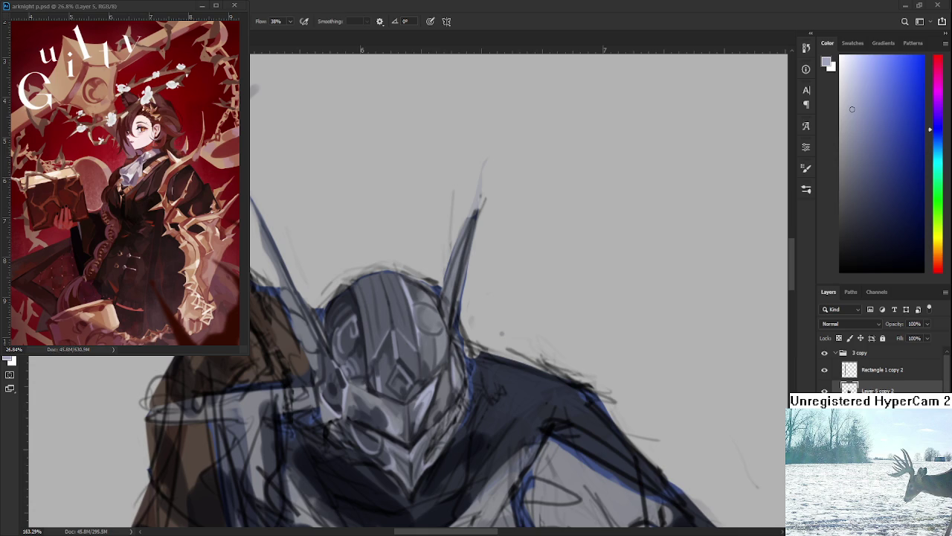
scroll(405, 421, "down", 5)
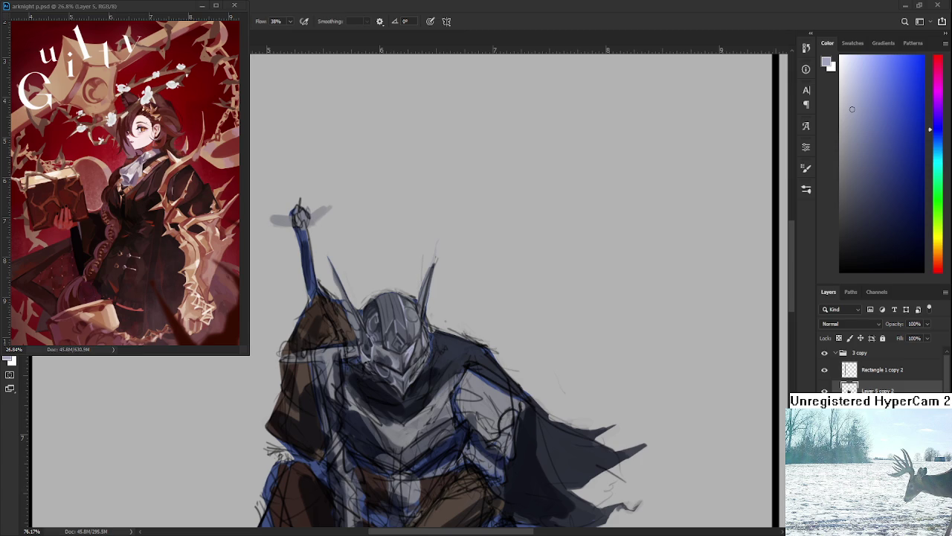
scroll(364, 142, "up", 3)
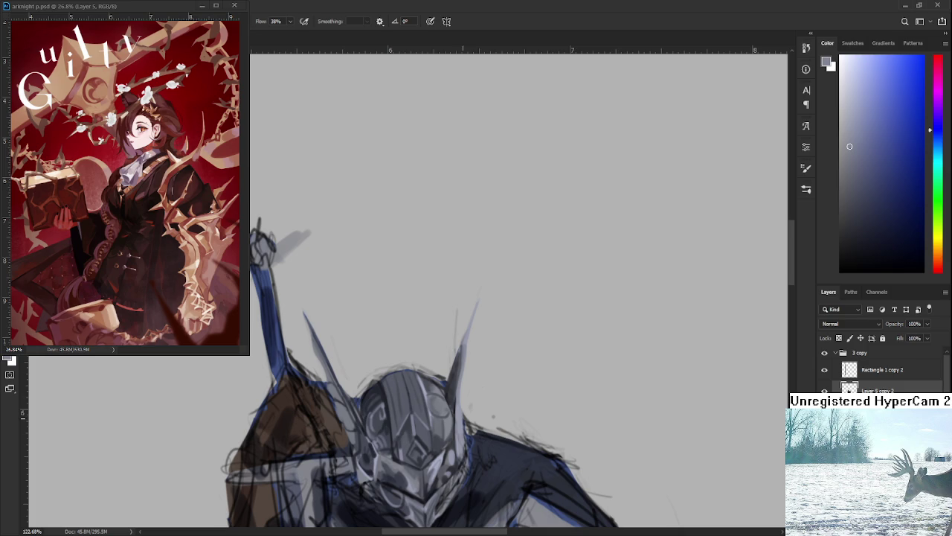
- Zoom around the helmet and sample a dark blue-grey from the armour
scroll(463, 385, "down", 2)
scroll(463, 385, "down", 2)
scroll(464, 385, "up", 3)
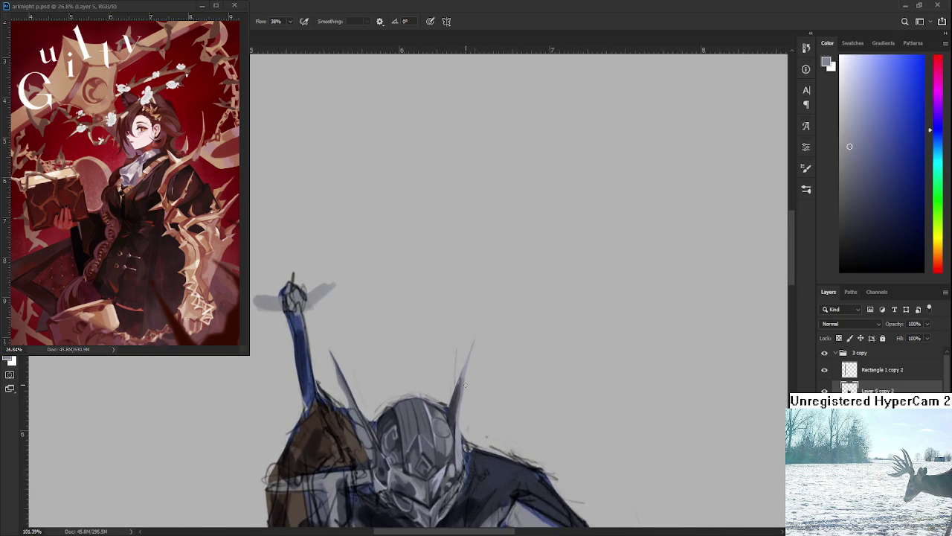
scroll(464, 385, "up", 1)
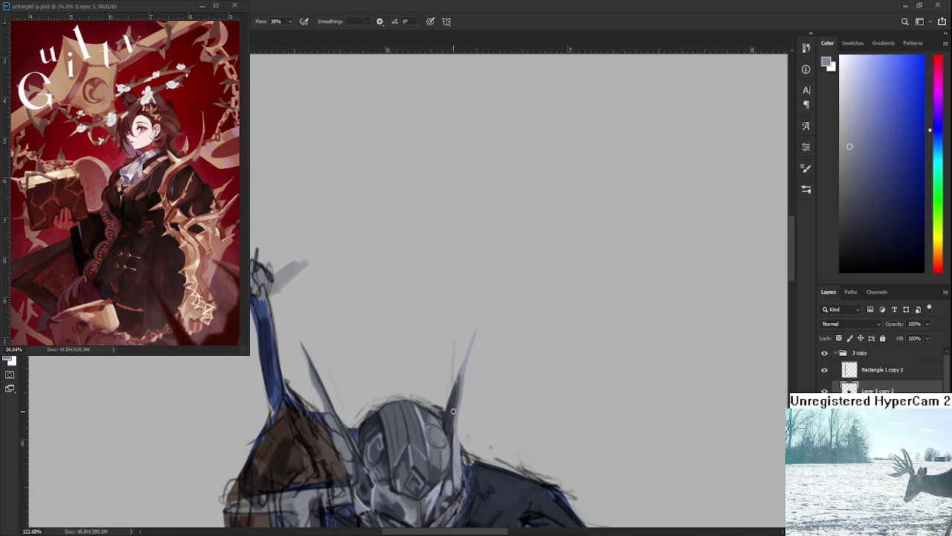
left_click(451, 403, "alt")
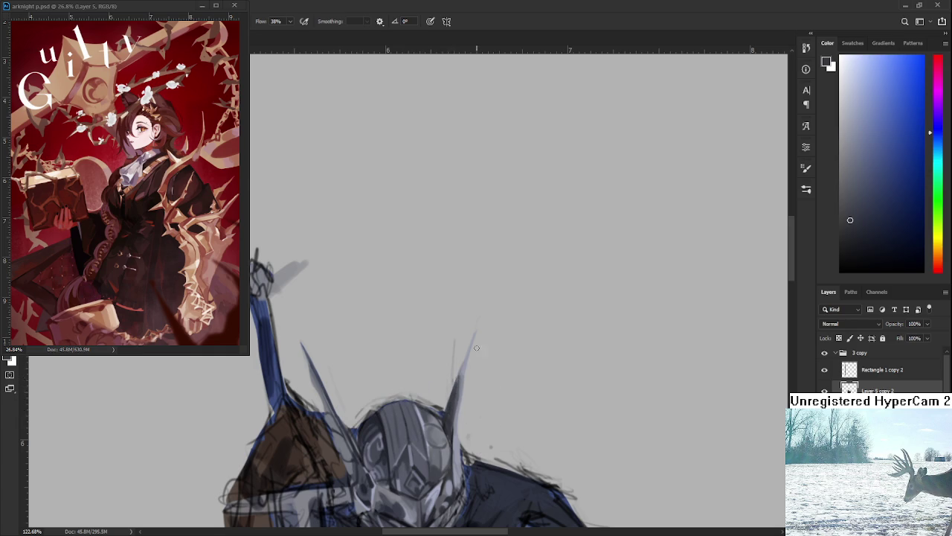
- Paint a thin light-grey stroke along the helmet's right crest
left_click_drag(473, 346, 471, 373)
key("e")
key("b")
left_click(462, 388, "alt")
mouse_move(458, 359)
left_mouse_down()
mouse_move(460, 403)
mouse_move(458, 360)
left_mouse_up()
key("e")
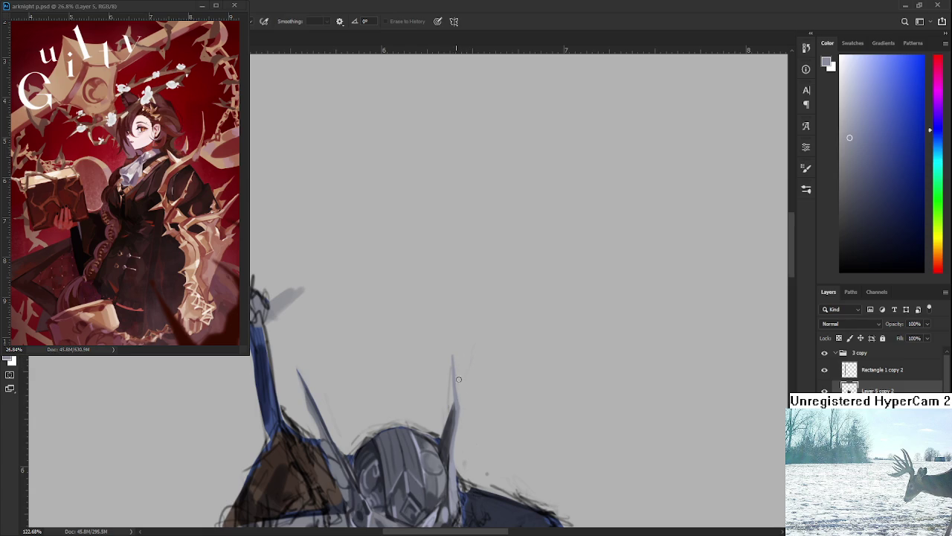
- Zoom back and forth, then sample greys from the faceplate beside the right spike
scroll(468, 413, "down", 3)
scroll(470, 379, "down", 2)
scroll(470, 379, "down", 1)
scroll(470, 378, "up", 3)
scroll(470, 378, "up", 2)
scroll(471, 378, "up", 1)
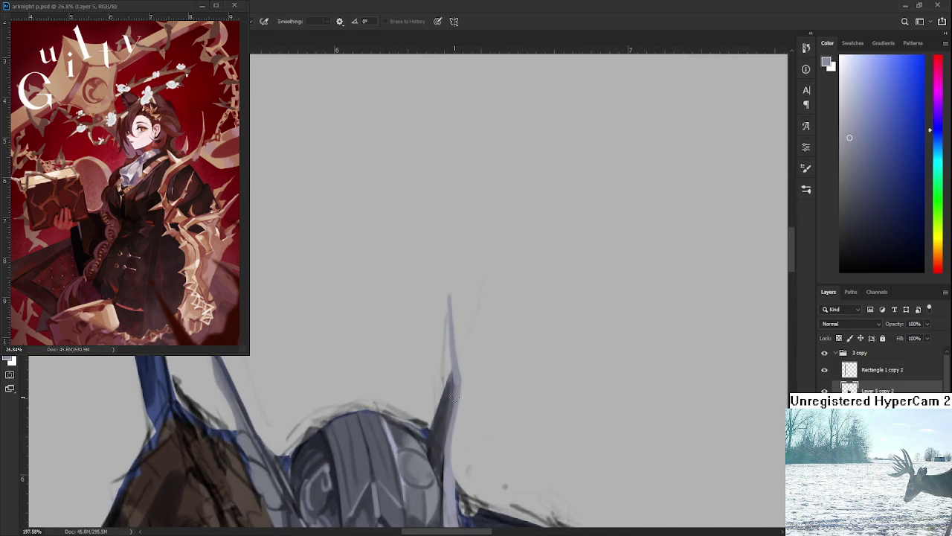
scroll(457, 380, "down", 1)
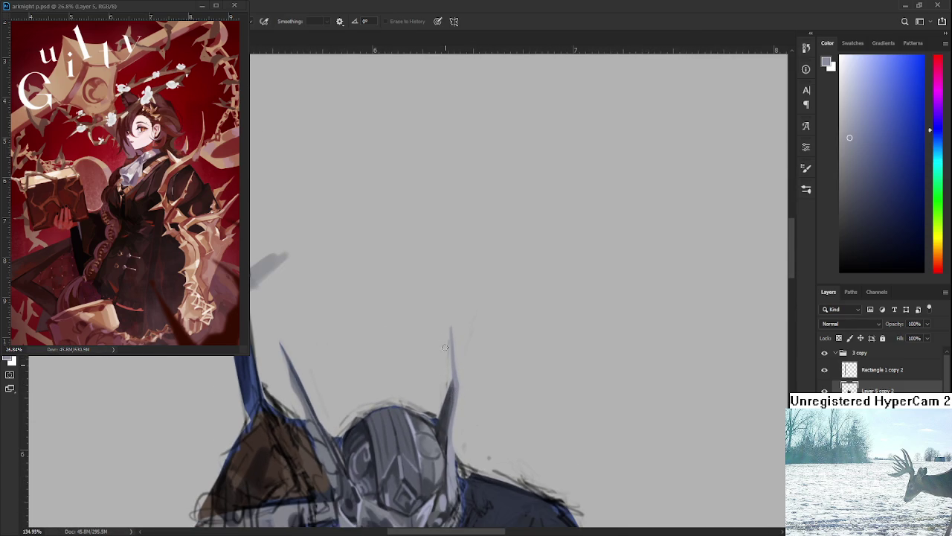
key("b")
left_click(451, 446, "alt")
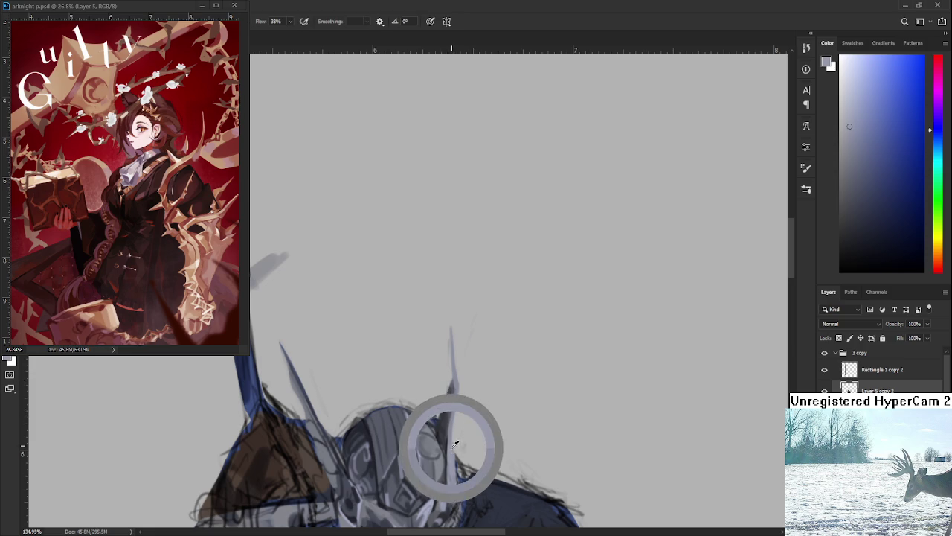
left_click(453, 446, "alt")
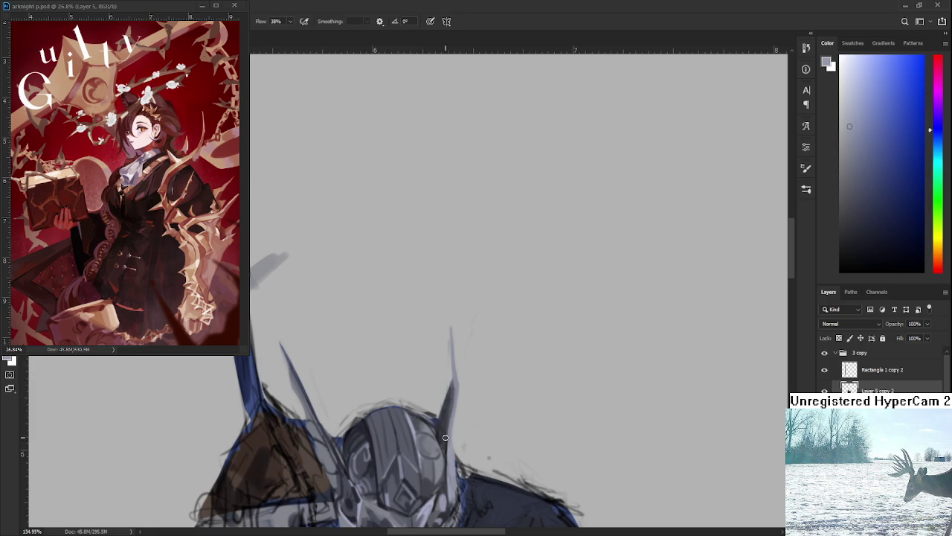
- Resample darker and lighter helmet tones to refine the shading beside the crest
left_click(439, 432, "alt")
left_click(439, 435, "alt")
left_click(443, 455, "alt")
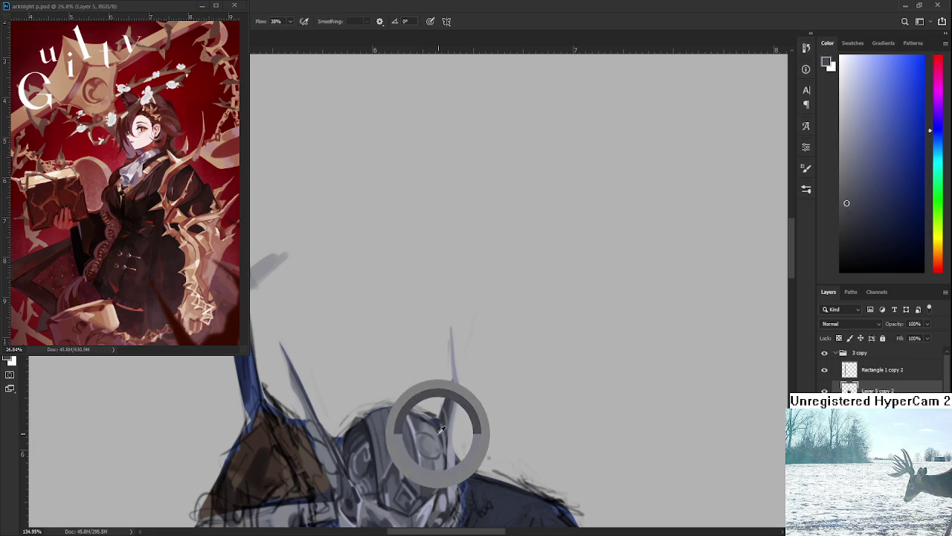
left_click(442, 461, "alt")
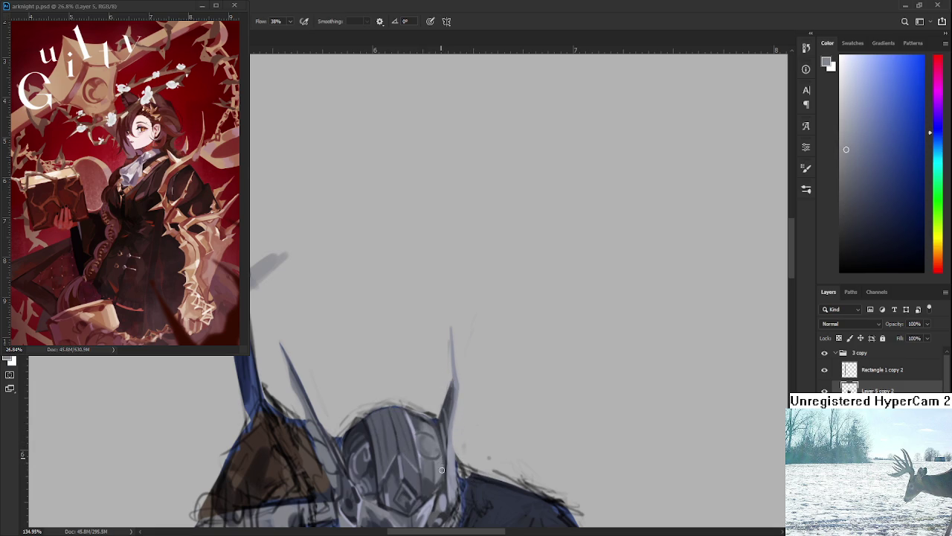
left_click(447, 400, "alt")
left_click(446, 394, "alt")
scroll(454, 401, "up", 1)
- Erase stray patches near the helmet with the raised sword and helmet framed
key("e")
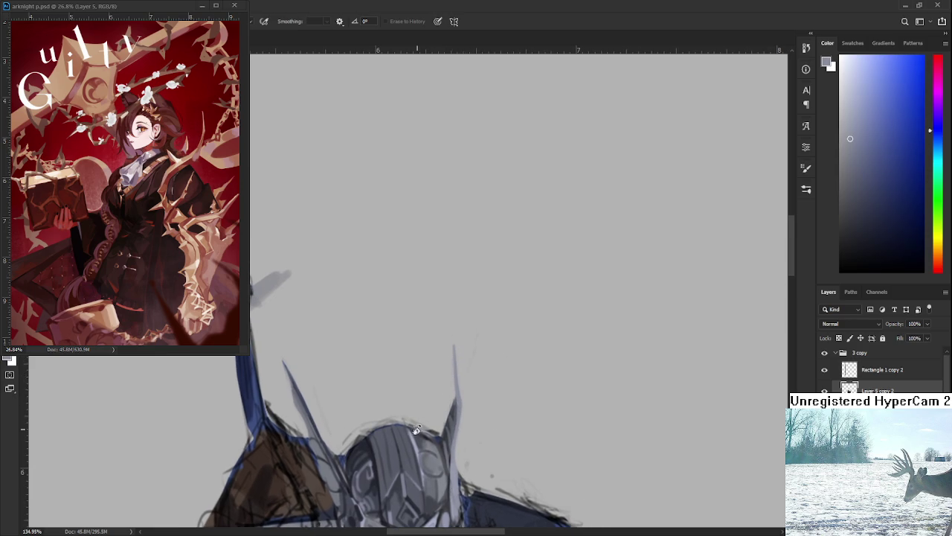
mouse_move(423, 421)
left_mouse_down()
mouse_move(477, 332)
mouse_move(439, 336)
left_mouse_up()
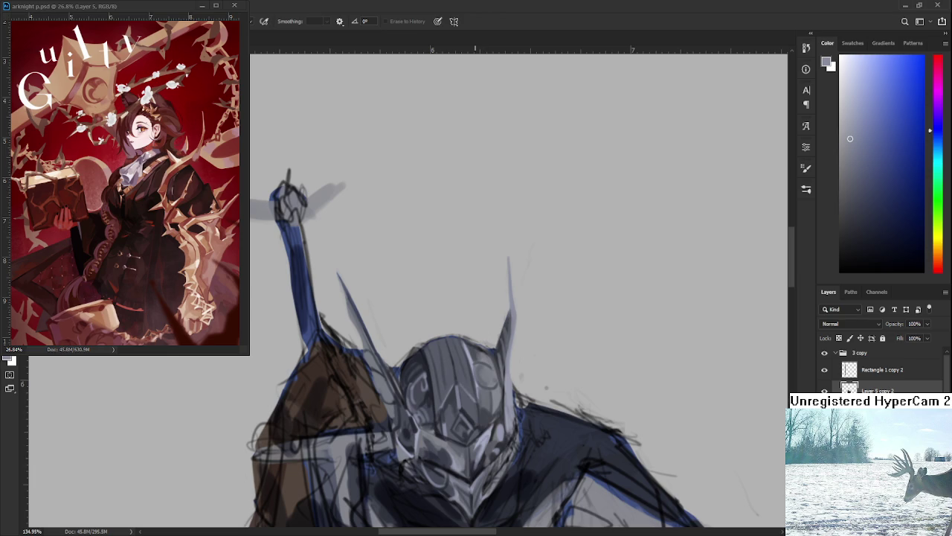
scroll(472, 316, "down", 3)
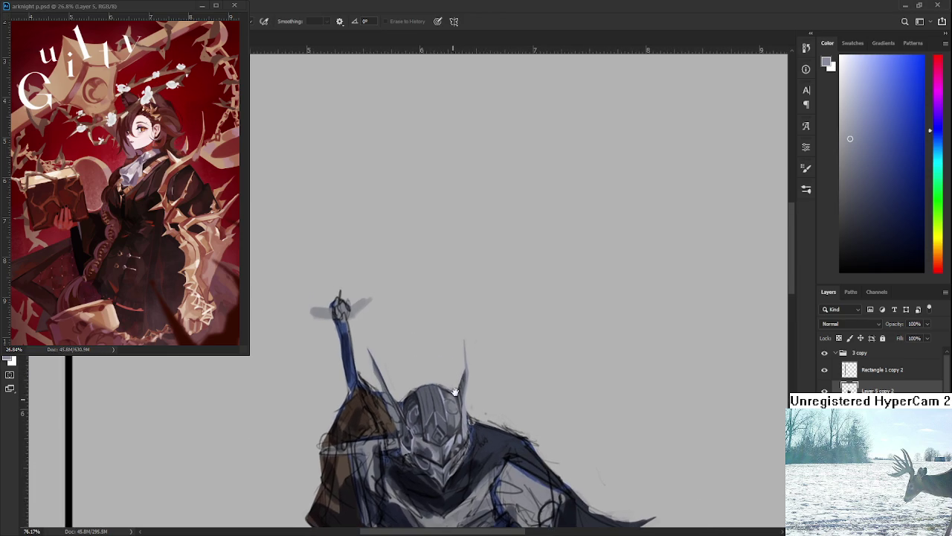
scroll(447, 390, "up", 2)
scroll(428, 398, "up", 2)
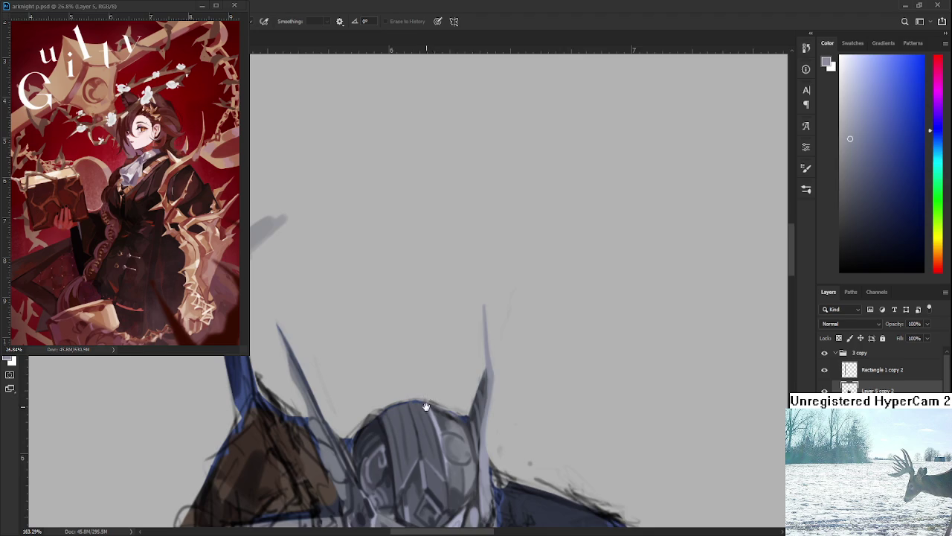
scroll(430, 400, "up", 1)
scroll(457, 376, "up", 1)
mouse_move(457, 378)
left_mouse_down()
mouse_move(493, 338)
mouse_move(408, 377)
mouse_move(417, 439)
mouse_move(417, 425)
mouse_move(431, 449)
mouse_move(439, 445)
mouse_move(379, 456)
mouse_move(425, 374)
left_mouse_up()
- Rotate the canvas until the crest spike stands upright and sample fresh helmet greys
key("r")
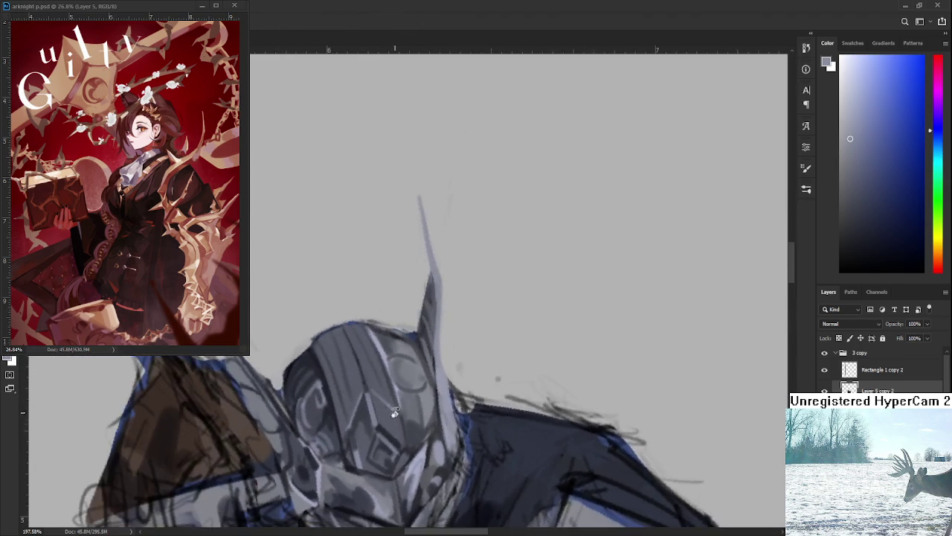
left_click(417, 372, "alt")
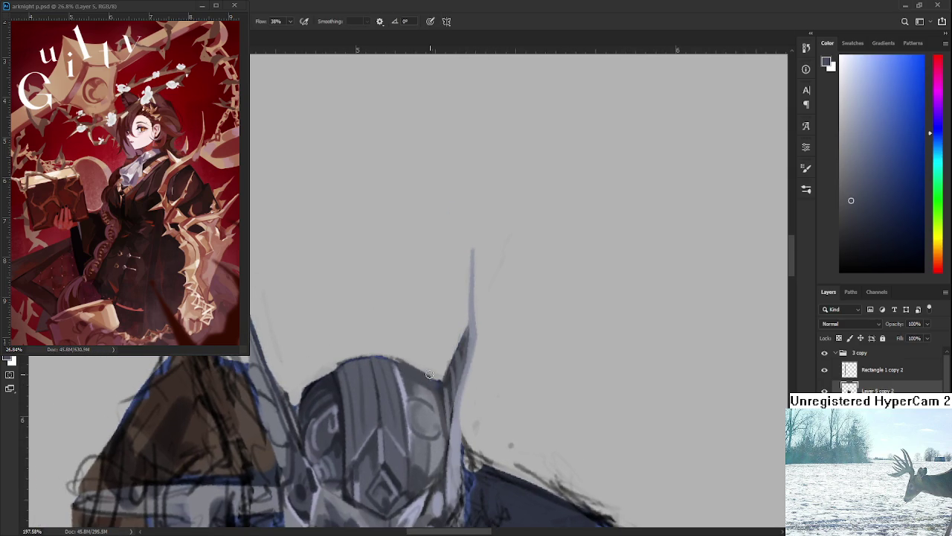
key("r")
left_click_drag(433, 386, 423, 368)
key("e")
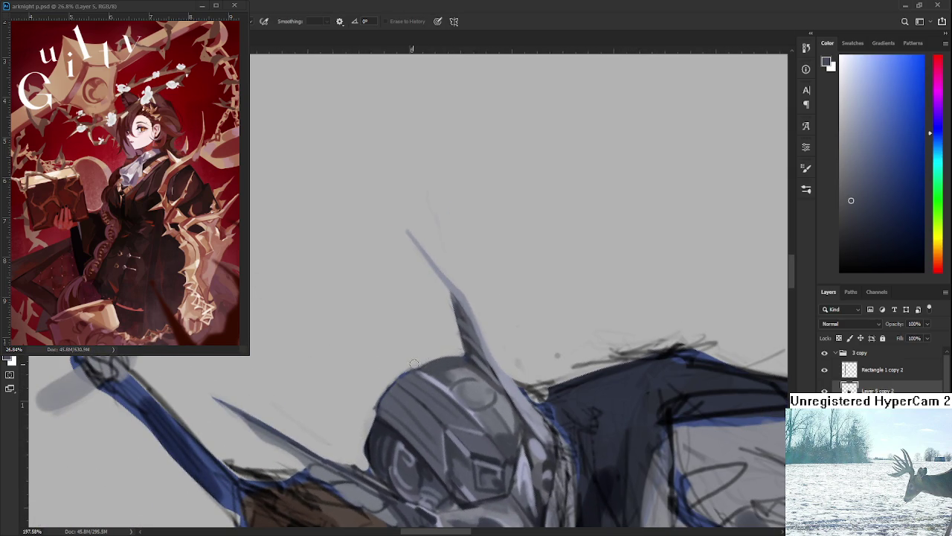
key("b")
left_click_drag(461, 353, 398, 390)
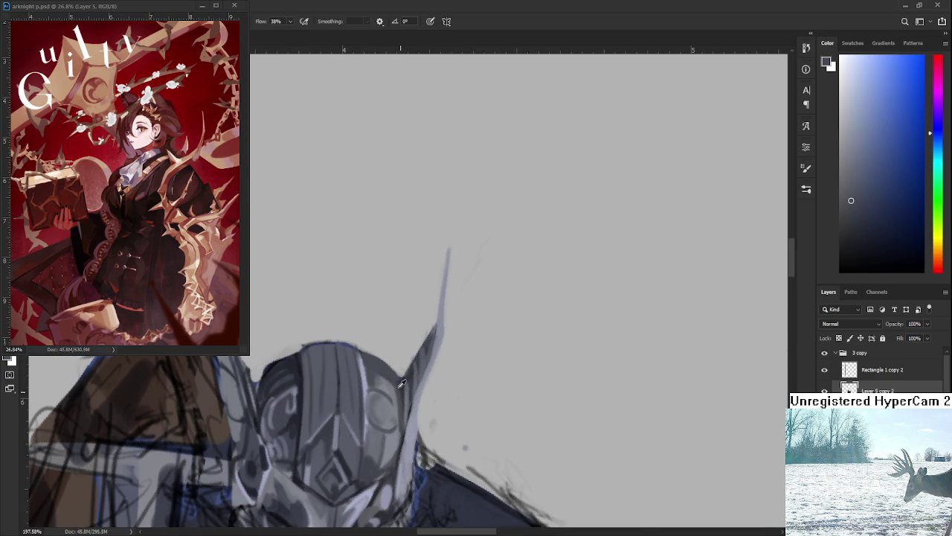
left_click(399, 385, "alt")
mouse_move(402, 374)
left_mouse_down()
mouse_move(439, 342)
mouse_move(386, 389)
left_mouse_up()
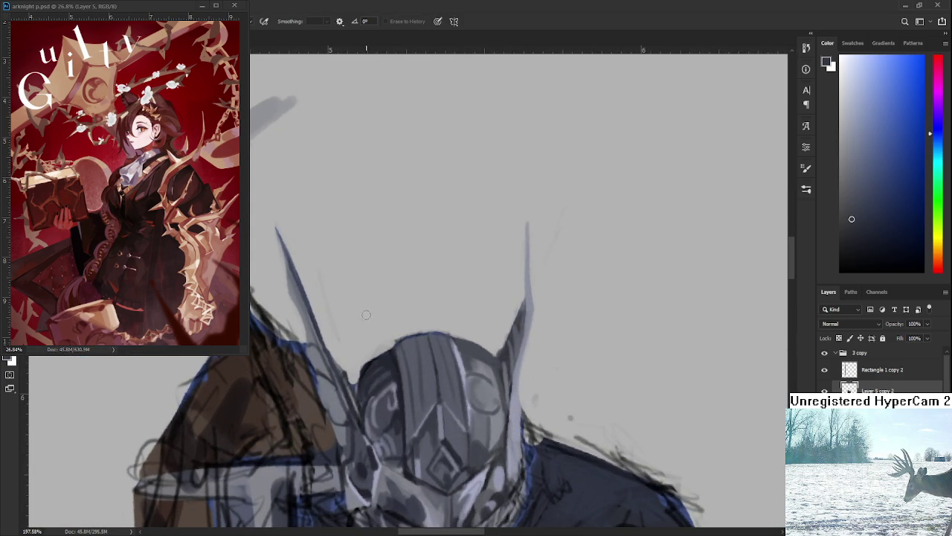
key("b")
left_click(383, 354, "alt")
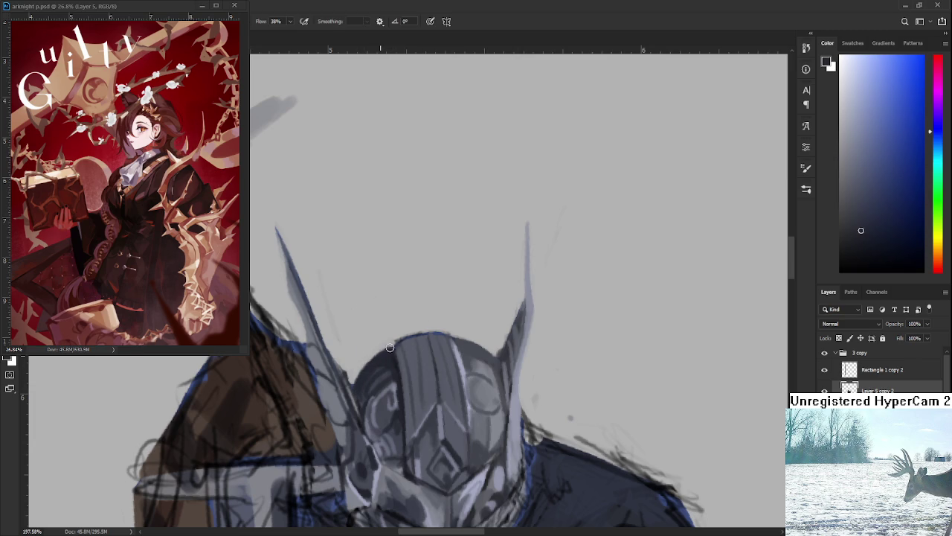
scroll(409, 348, "down", 3)
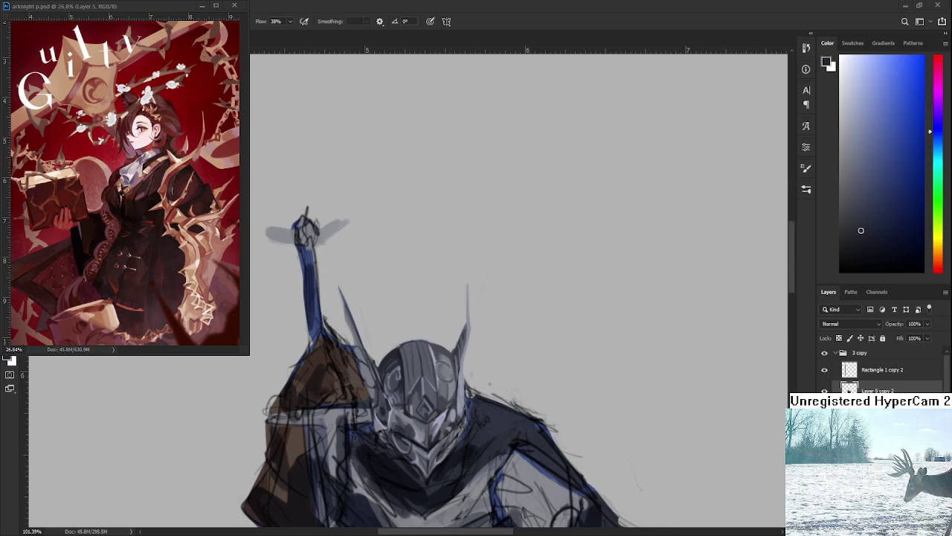
scroll(458, 426, "down", 1)
scroll(458, 426, "down", 1)
scroll(458, 425, "up", 3)
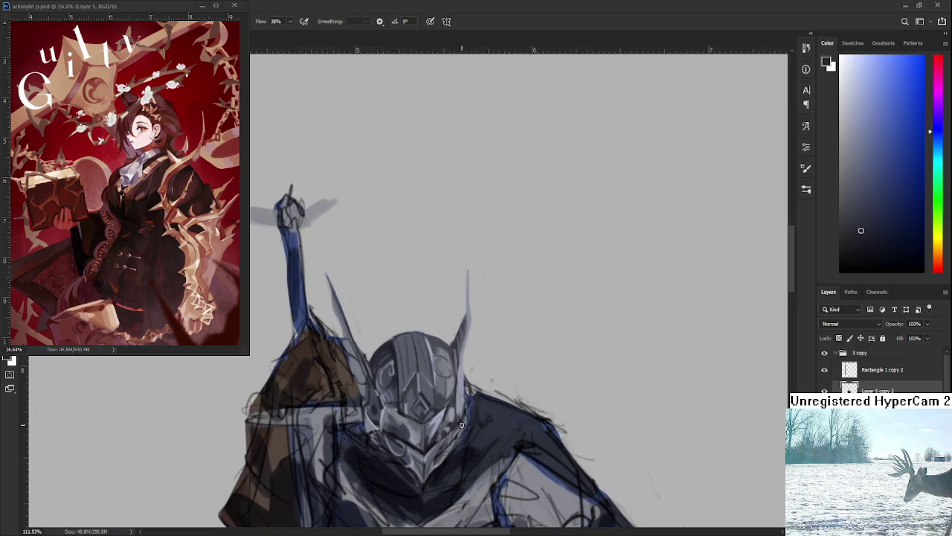
scroll(505, 435, "down", 1)
scroll(491, 416, "down", 1)
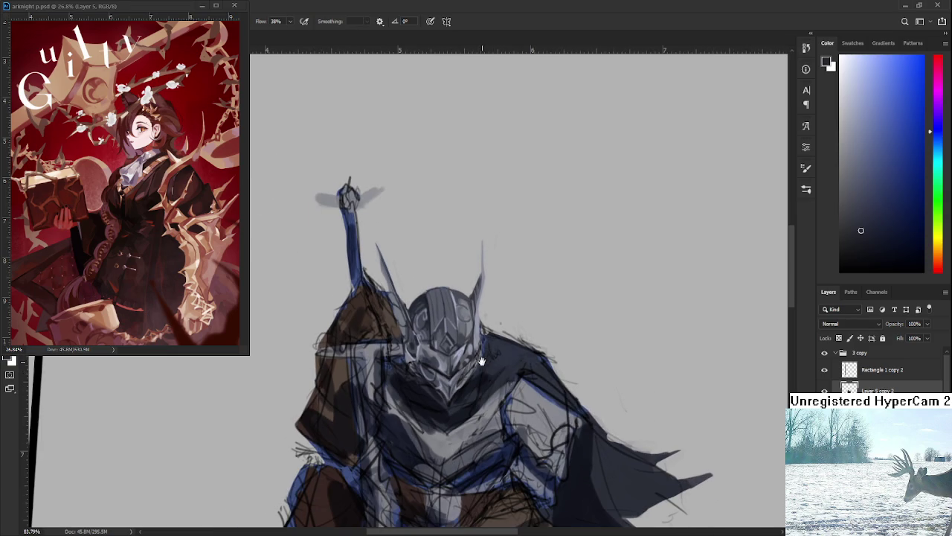
scroll(471, 390, "up", 1)
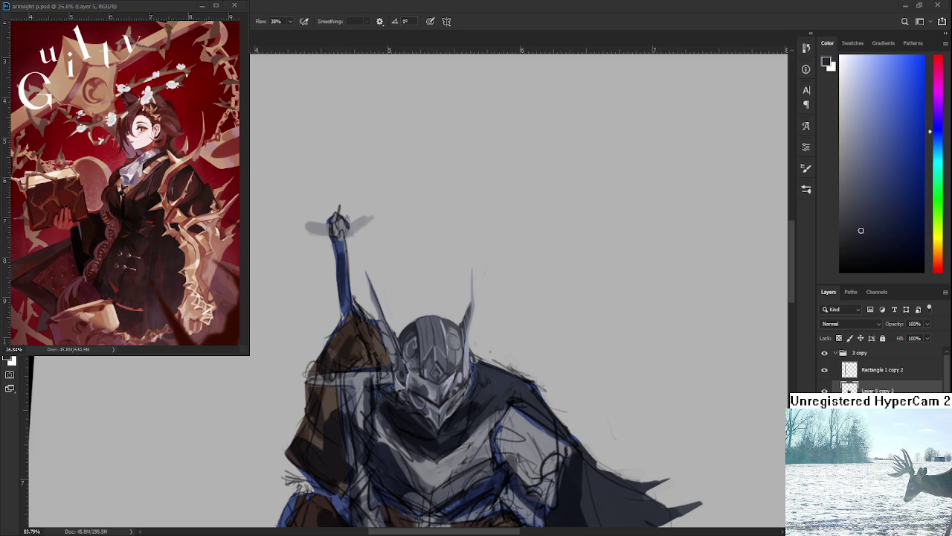
left_click_drag(482, 388, 483, 404)
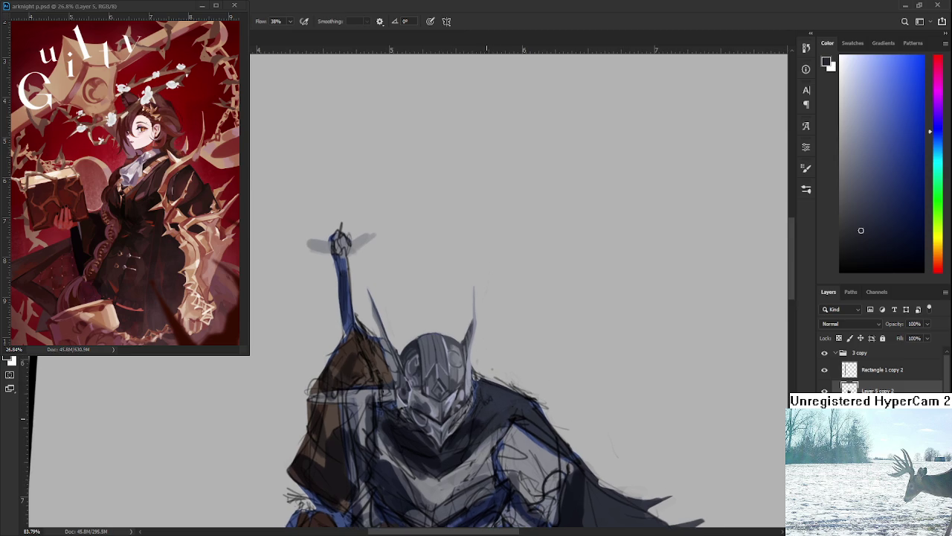
- Paint a light grey highlight on the helmet's lower faceplate
scroll(484, 404, "up", 2)
scroll(484, 404, "up", 2)
scroll(476, 400, "down", 2)
scroll(459, 394, "up", 3)
scroll(444, 390, "up", 1)
scroll(444, 389, "up", 1)
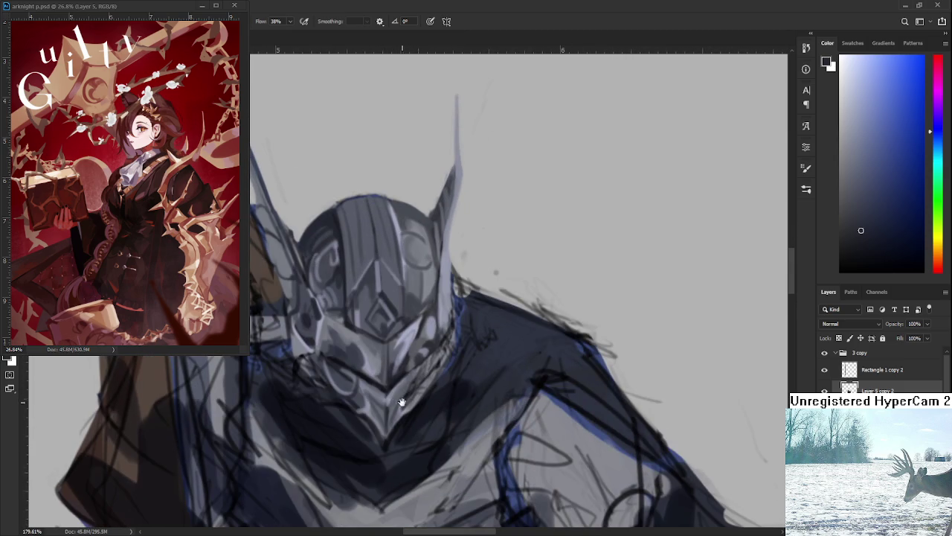
left_click(351, 393, "alt")
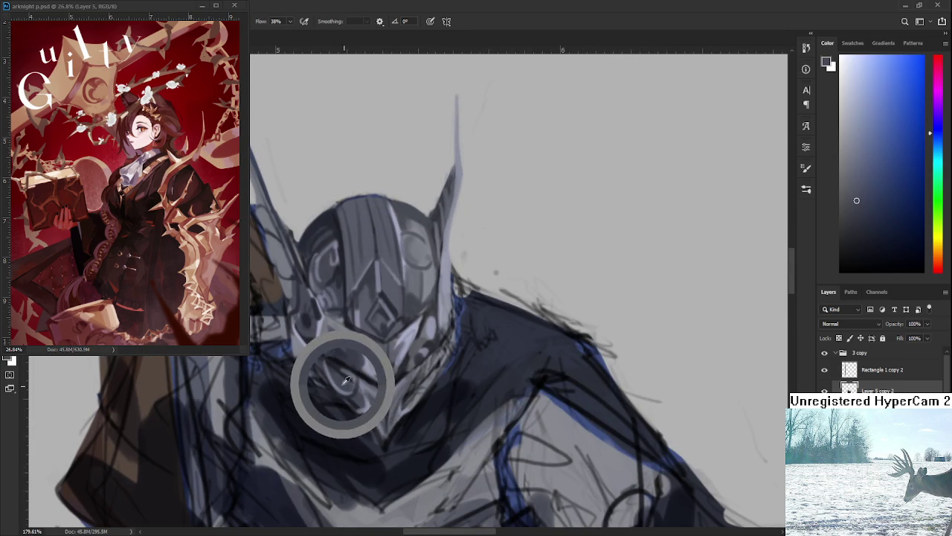
left_click(380, 311, "alt")
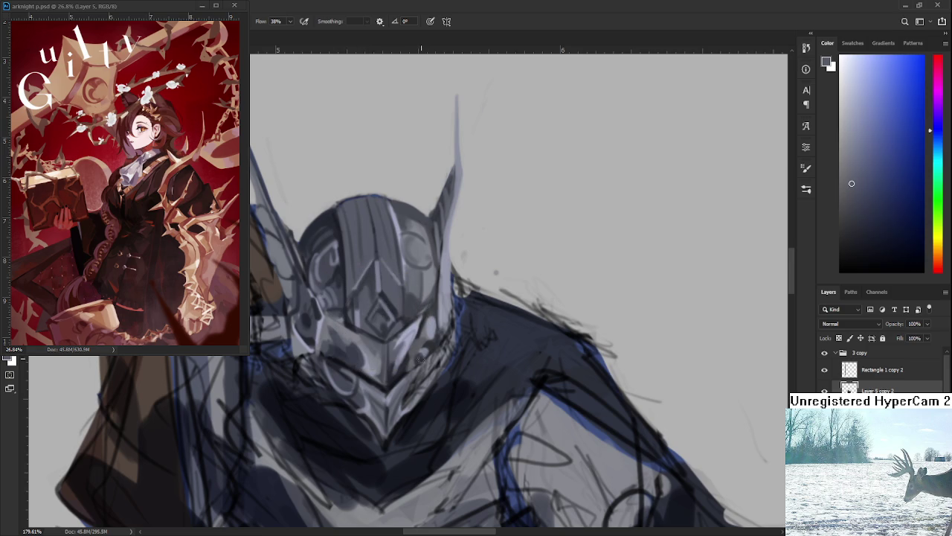
left_click_drag(413, 383, 417, 376)
left_click_drag(431, 373, 432, 385)
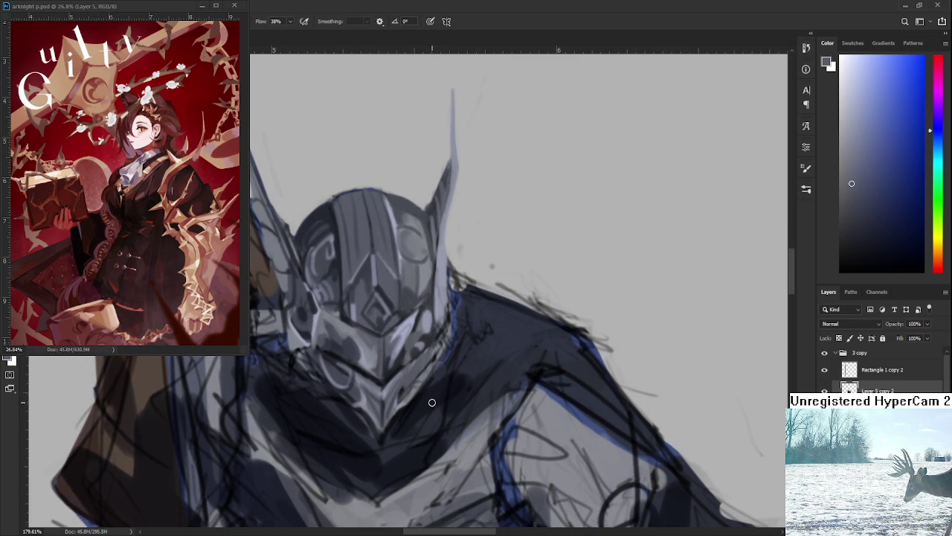
- Shade the chin with a dark blue-grey sampled from the armour
left_click(395, 425, "alt")
left_click_drag(414, 399, 383, 449)
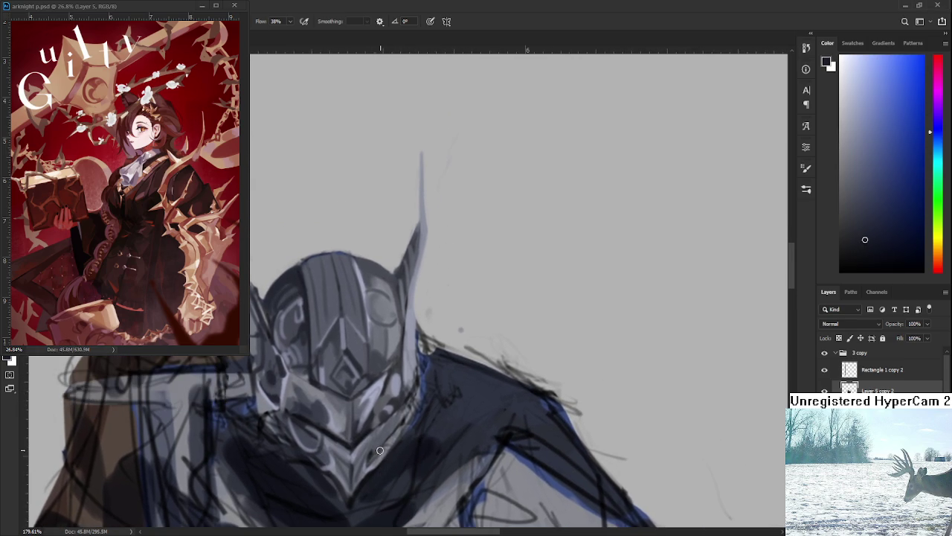
left_click(370, 429, "alt")
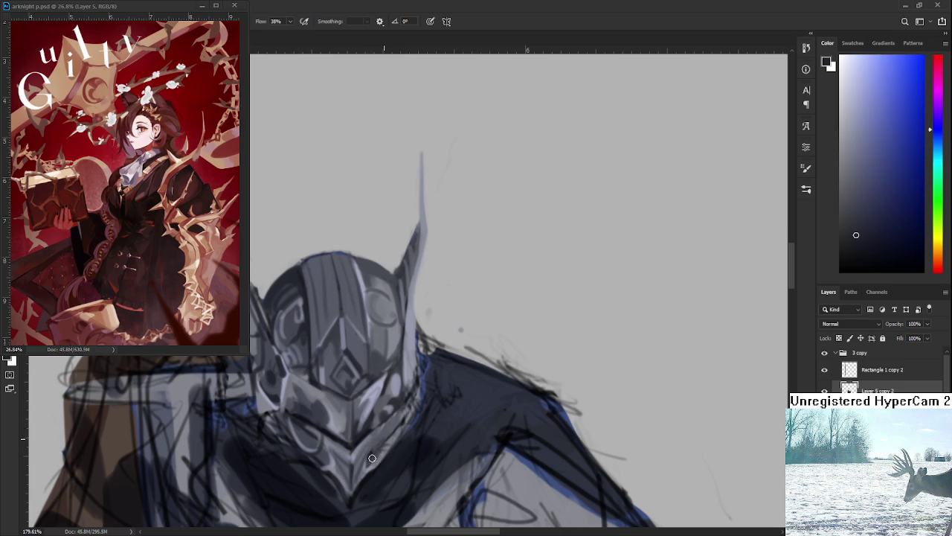
left_click(376, 445, "alt")
left_click(395, 422, "alt")
left_click(377, 445, "alt")
left_click_drag(382, 439, 396, 433)
scroll(382, 449, "down", 5)
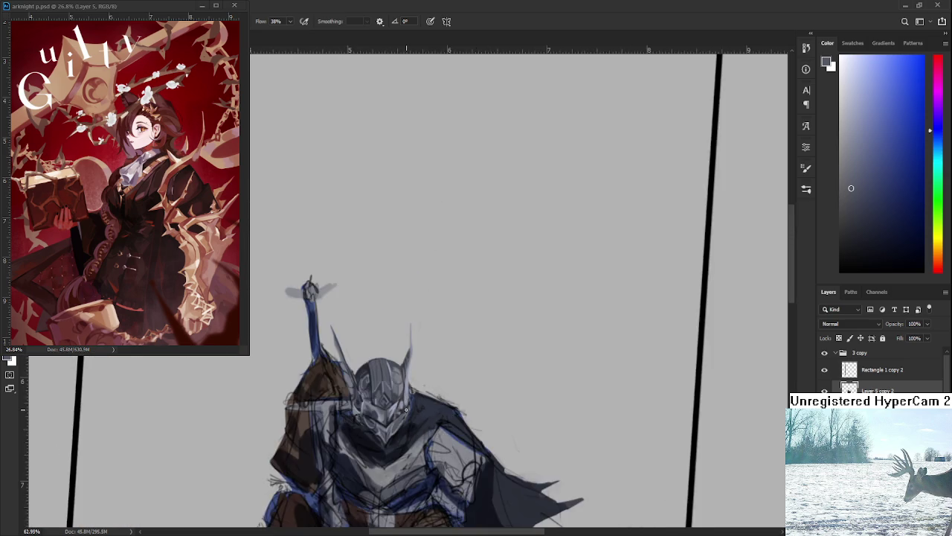
- Sample lighter and darker armour greys and brush a light-grey stroke on the chin guard
scroll(382, 449, "up", 5)
scroll(383, 449, "up", 1)
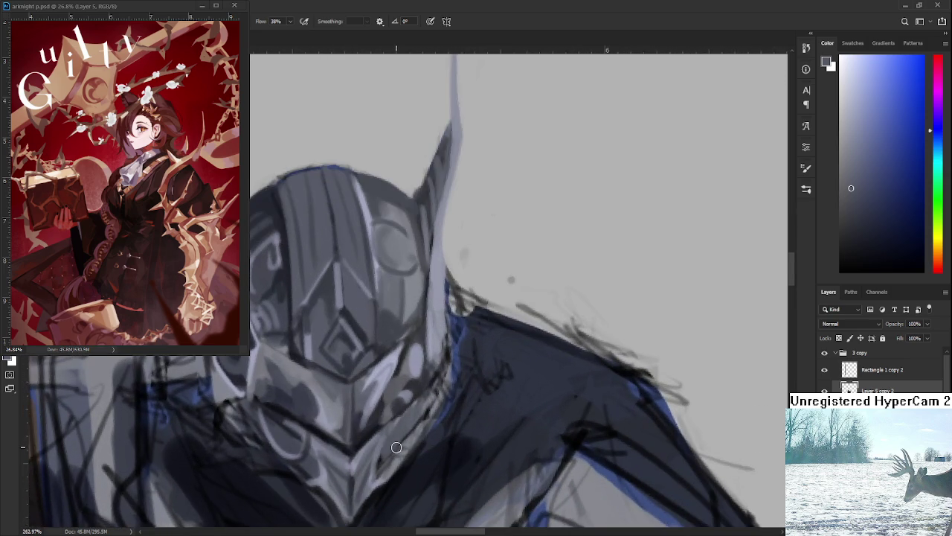
left_click(299, 421, "alt")
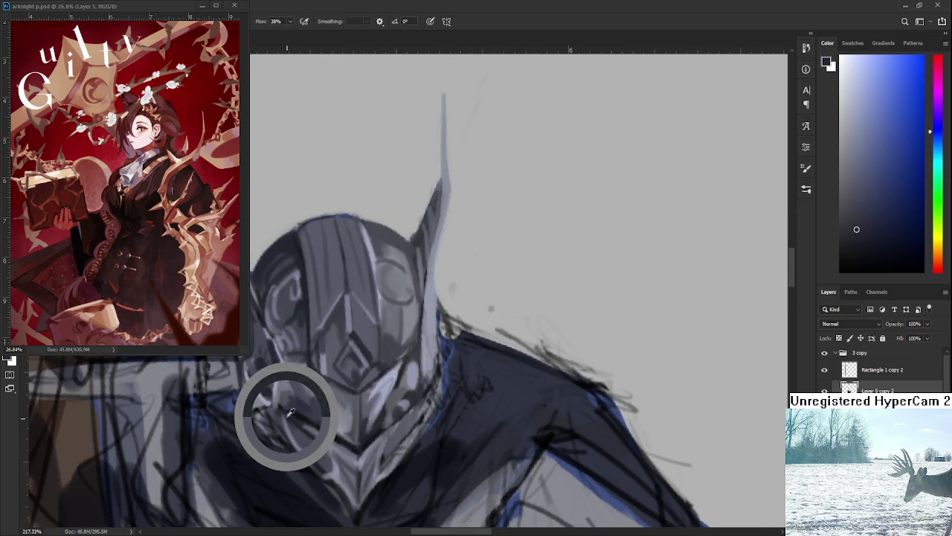
scroll(401, 401, "down", 1)
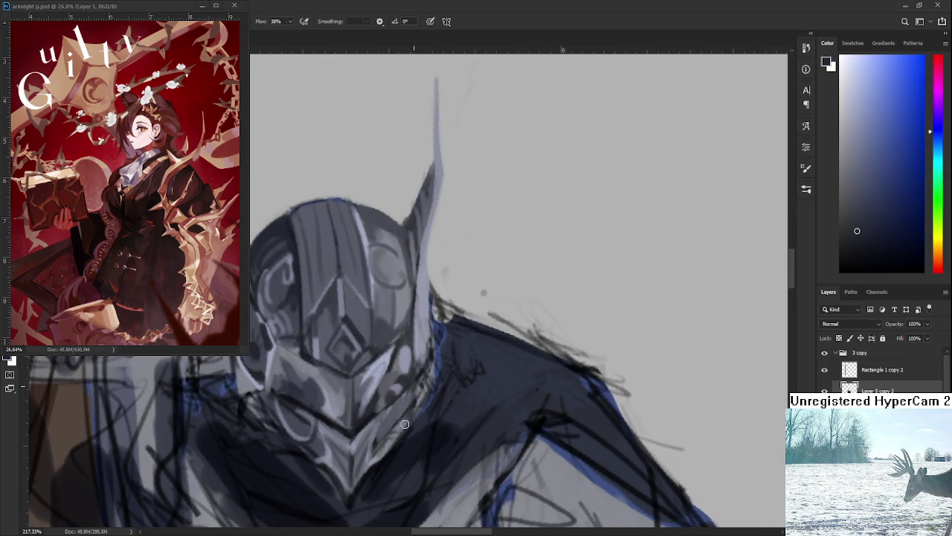
left_click(415, 397, "alt")
left_click(409, 341, "alt")
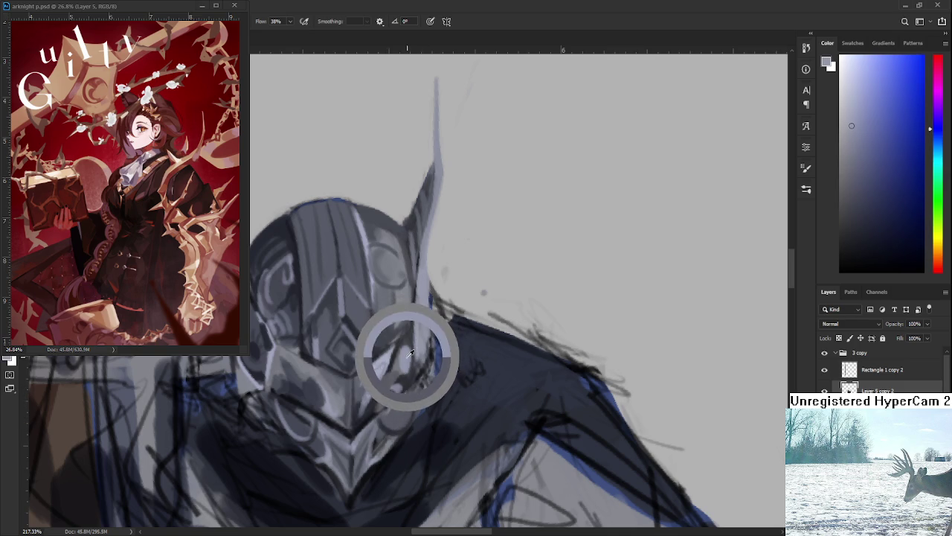
left_click(392, 415, "alt")
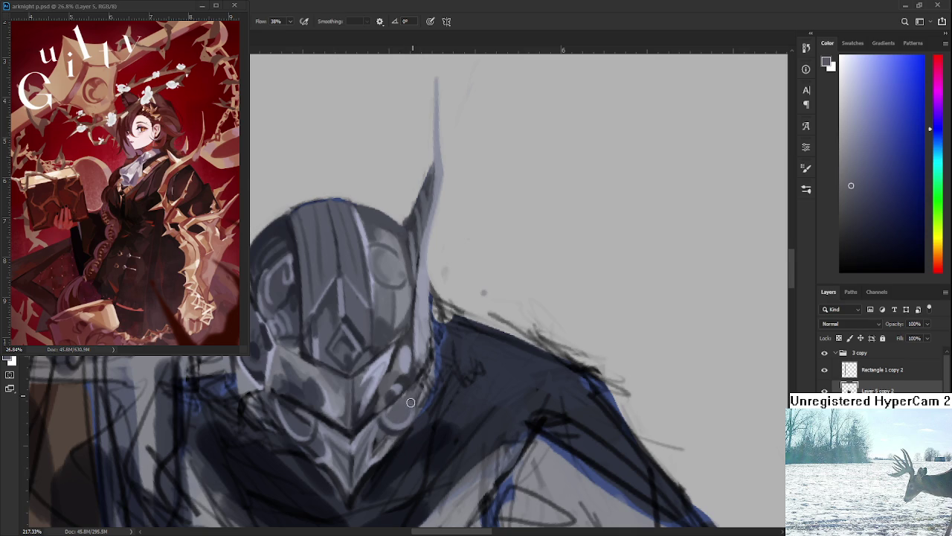
left_click_drag(400, 430, 410, 401)
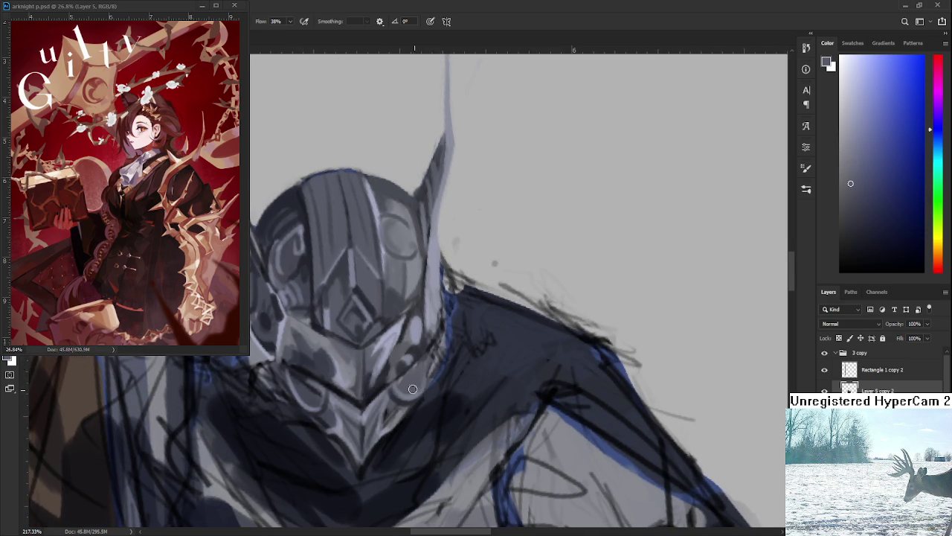
left_click(415, 396, "alt")
left_click(418, 379, "alt")
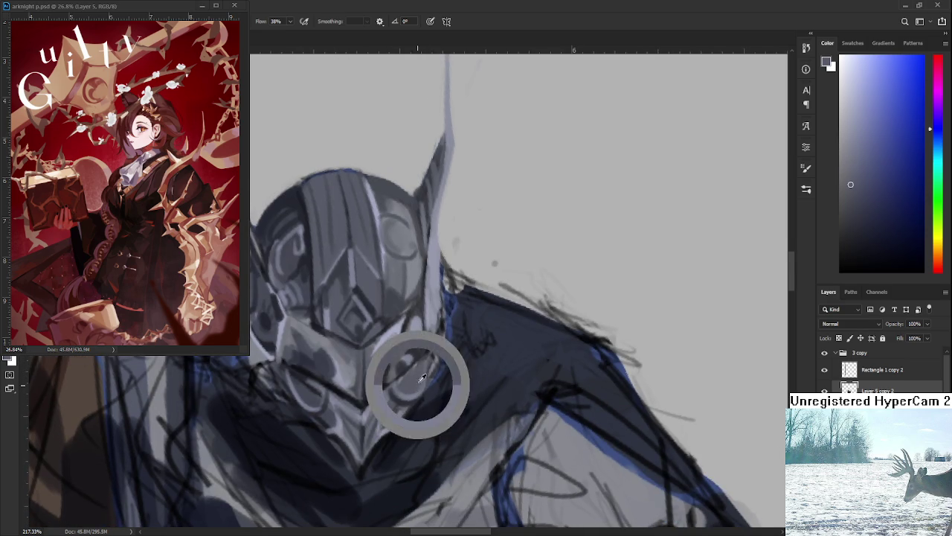
left_click_drag(419, 391, 408, 377)
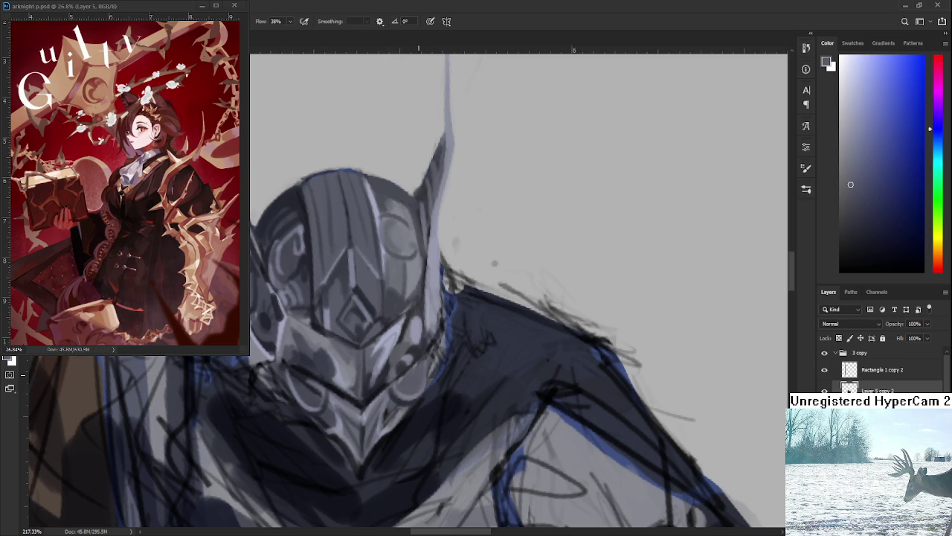
scroll(429, 356, "down", 5)
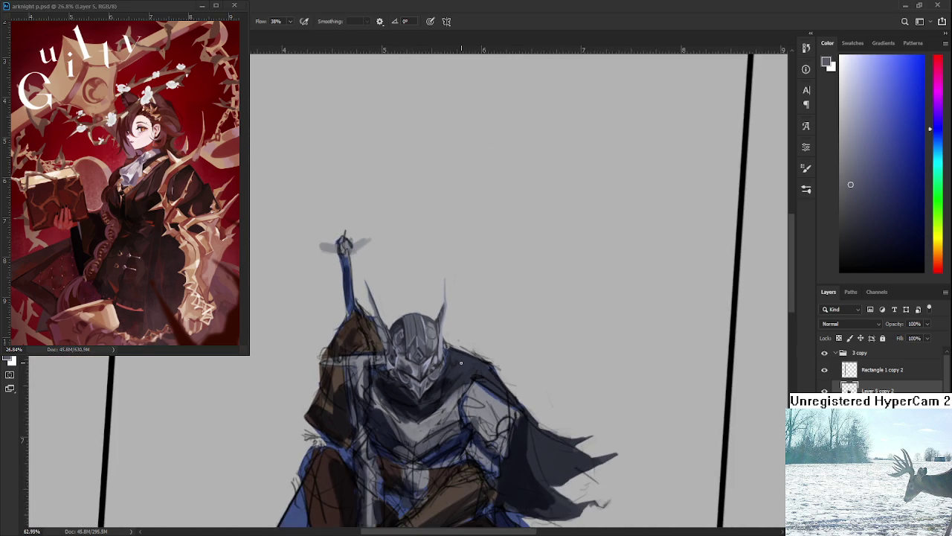
scroll(428, 356, "up", 4)
scroll(428, 356, "up", 2)
scroll(435, 364, "up", 2)
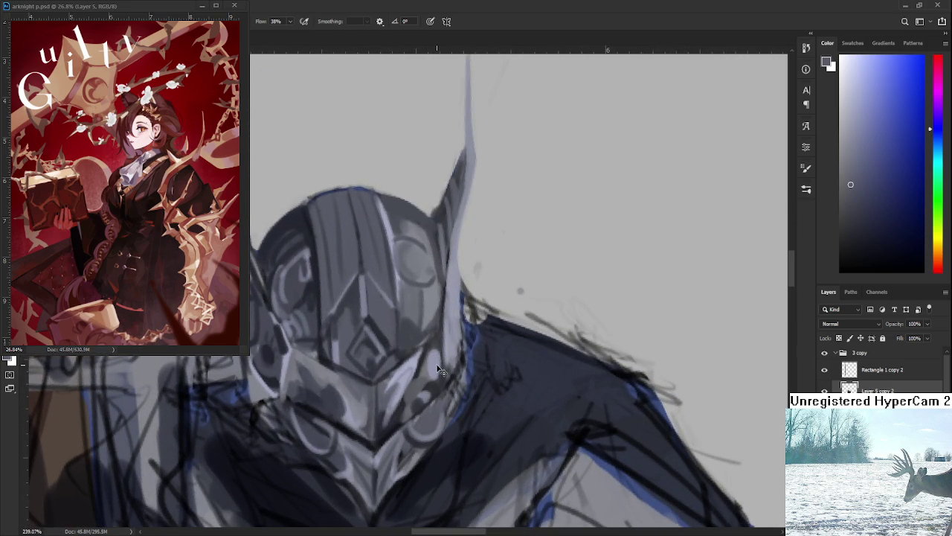
scroll(424, 401, "down", 1)
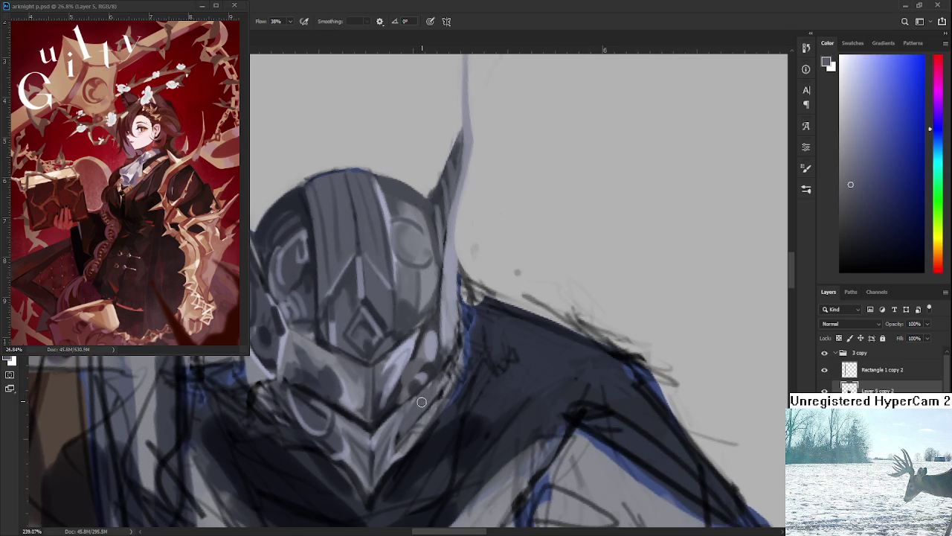
left_click(429, 385, "alt")
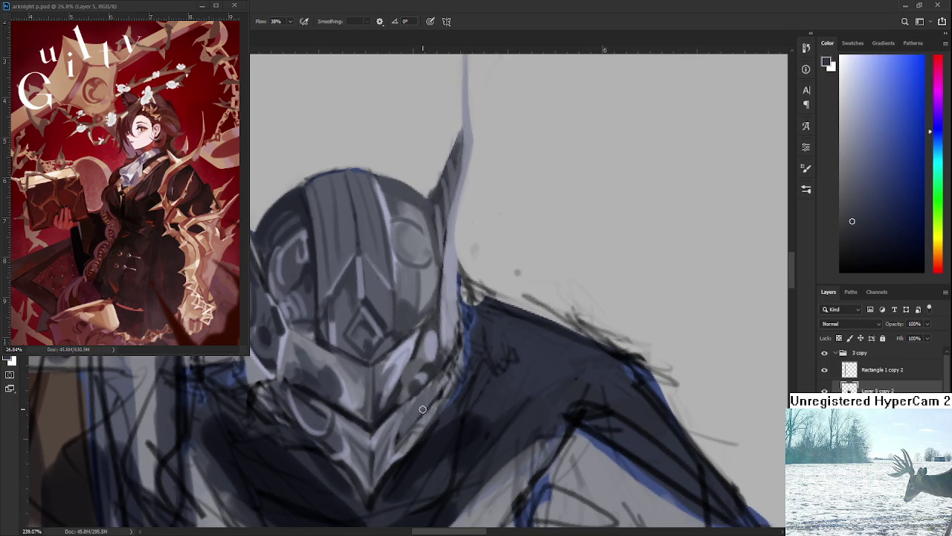
left_click(436, 350, "alt")
left_click(429, 392, "alt")
left_click_drag(442, 373, 429, 395)
left_click(421, 415, "alt")
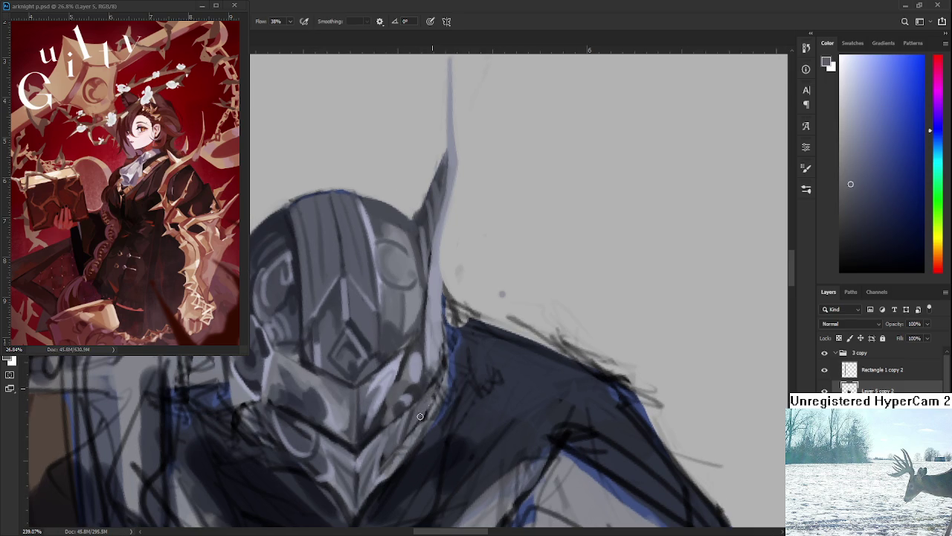
left_click(421, 378, "alt")
left_click(427, 401, "alt")
left_click(435, 388, "alt")
left_click(422, 393, "alt")
left_click(437, 379, "alt")
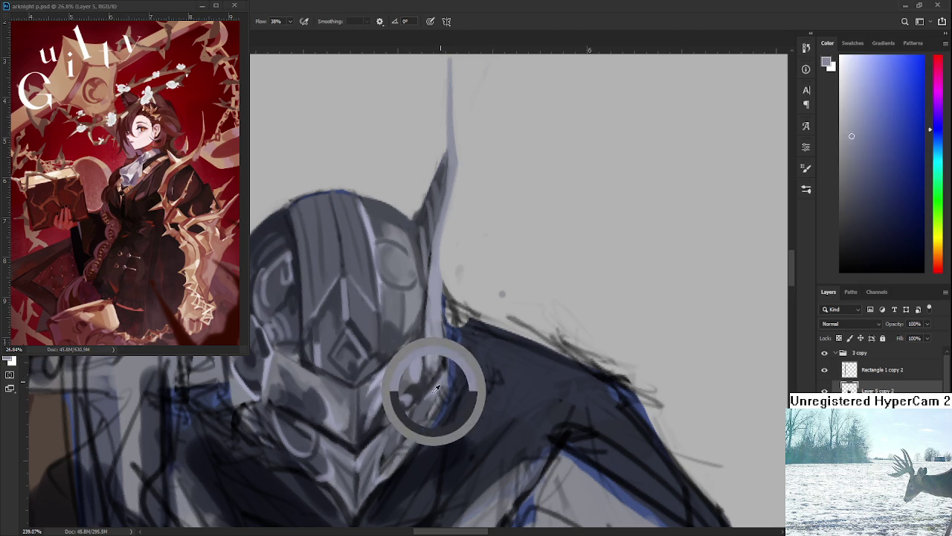
left_click(425, 403, "alt")
left_click(426, 402, "alt")
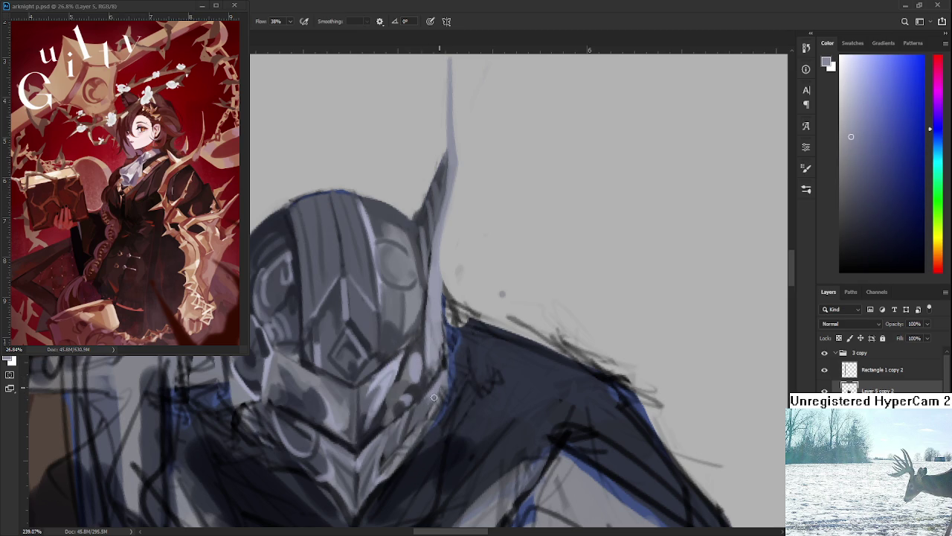
scroll(446, 396, "down", 3)
scroll(446, 395, "down", 1)
scroll(454, 389, "down", 1)
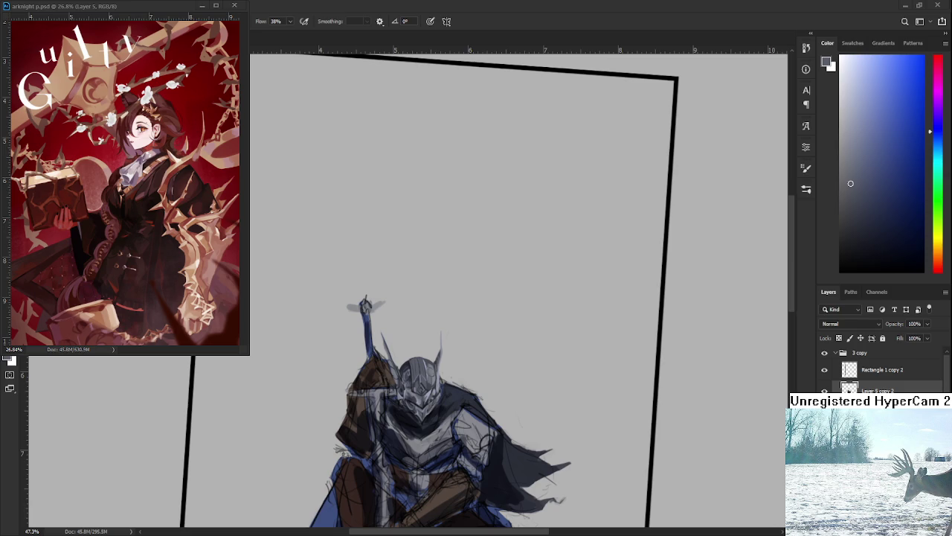
- Zoom into the helmet and sample a dark grey, a bluish grey, then the horn's darker grey
scroll(439, 424, "up", 2)
scroll(438, 424, "up", 2)
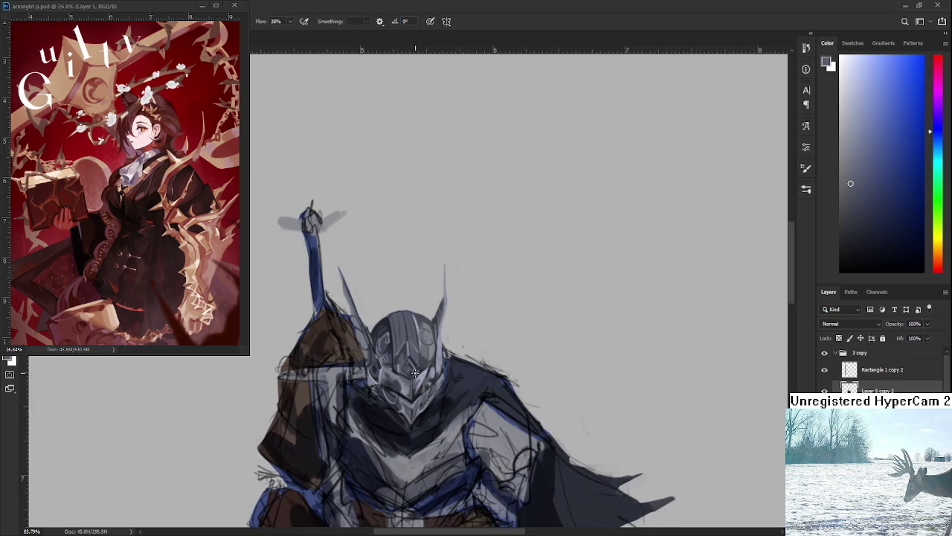
scroll(439, 424, "up", 2)
scroll(439, 424, "up", 2)
left_click(359, 375, "alt")
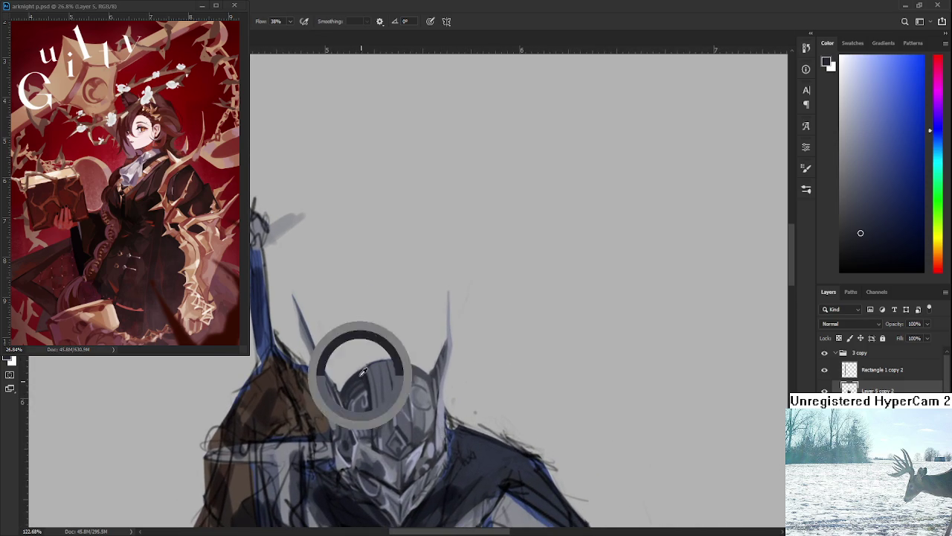
left_click(453, 349, "alt")
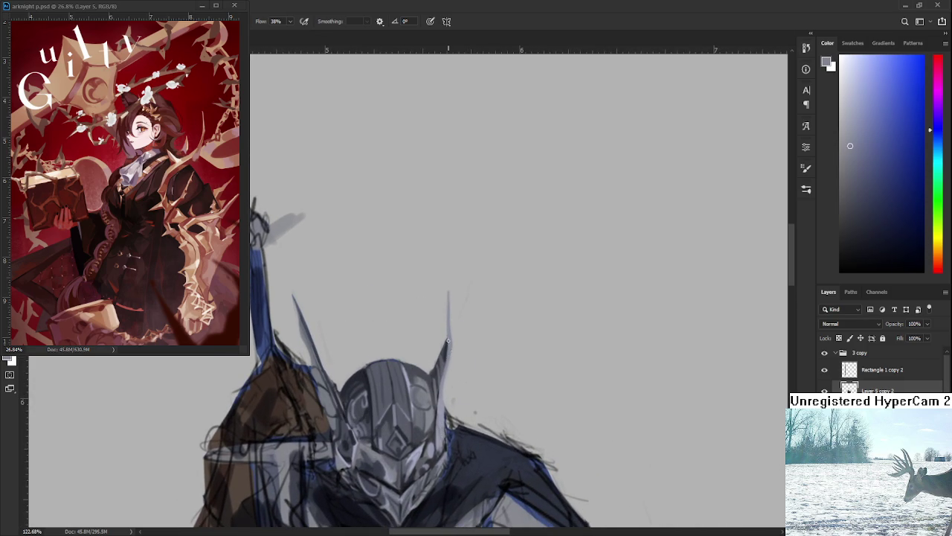
left_click(446, 355, "alt")
- Zoom in and out around the helmet and tilt the canvas view to a working angle
scroll(465, 375, "down", 1)
scroll(466, 375, "down", 1)
scroll(467, 374, "down", 1)
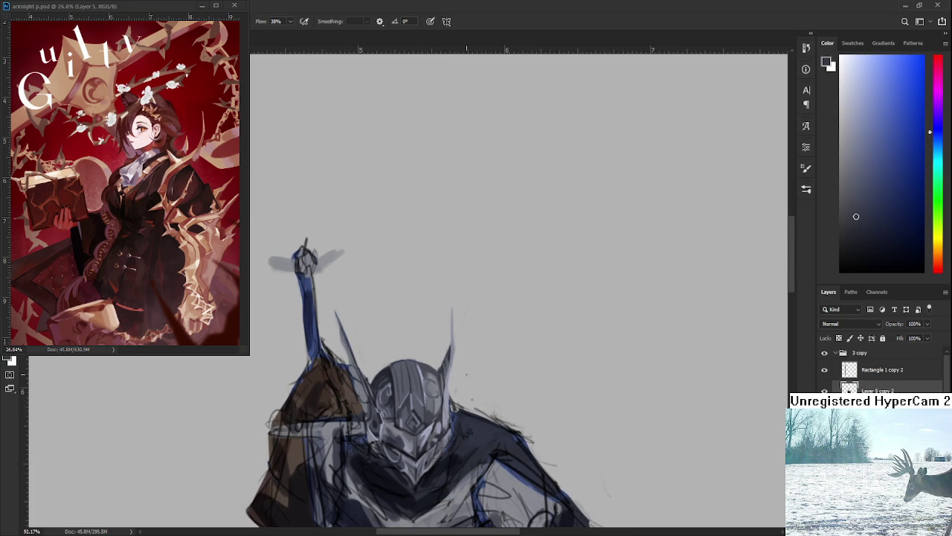
scroll(466, 374, "up", 2)
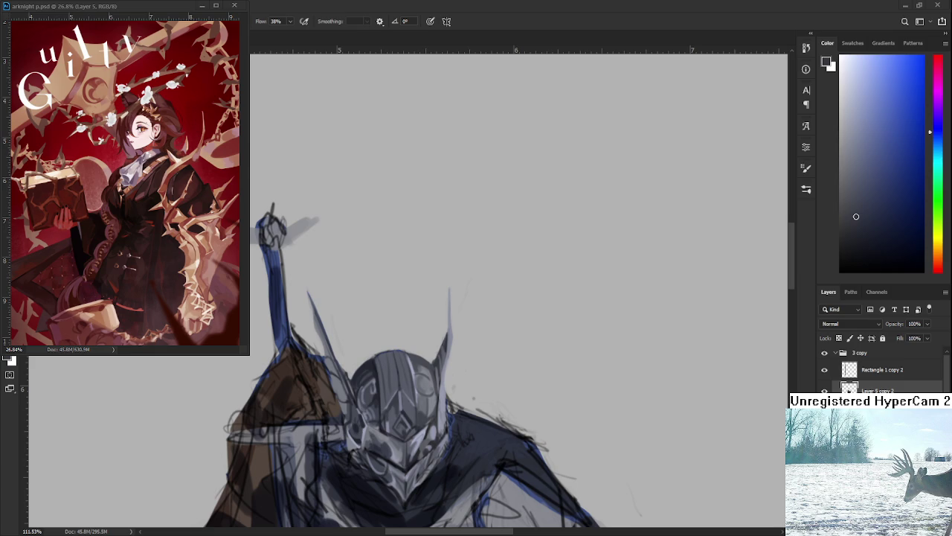
scroll(499, 383, "down", 2)
scroll(499, 383, "down", 2)
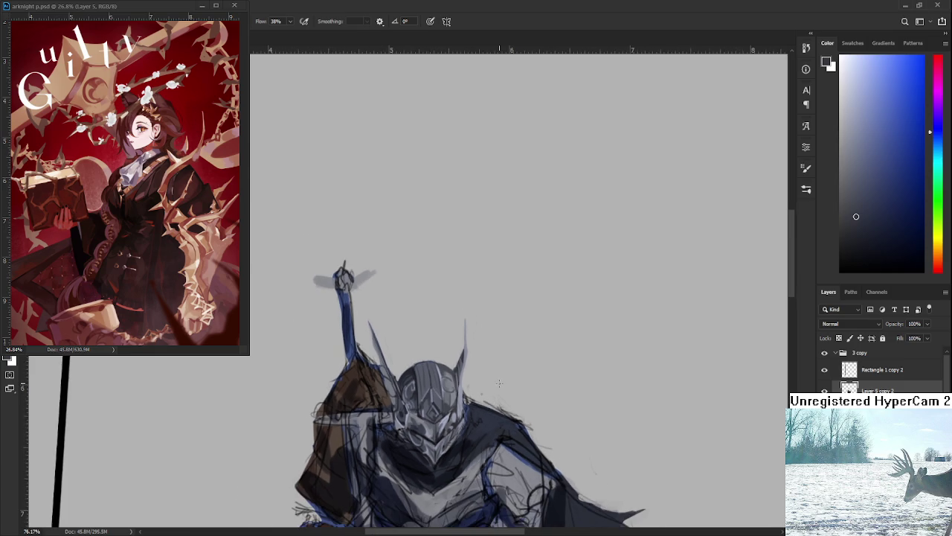
scroll(503, 372, "up", 1)
scroll(498, 376, "down", 2)
scroll(491, 368, "up", 2)
scroll(487, 366, "up", 2)
scroll(477, 372, "up", 1)
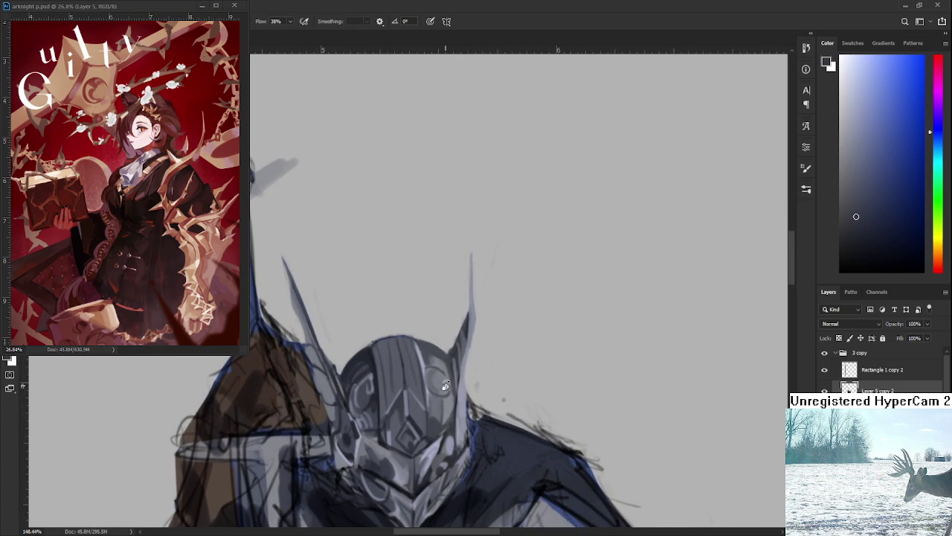
scroll(438, 406, "up", 2)
left_click_drag(433, 411, 420, 336)
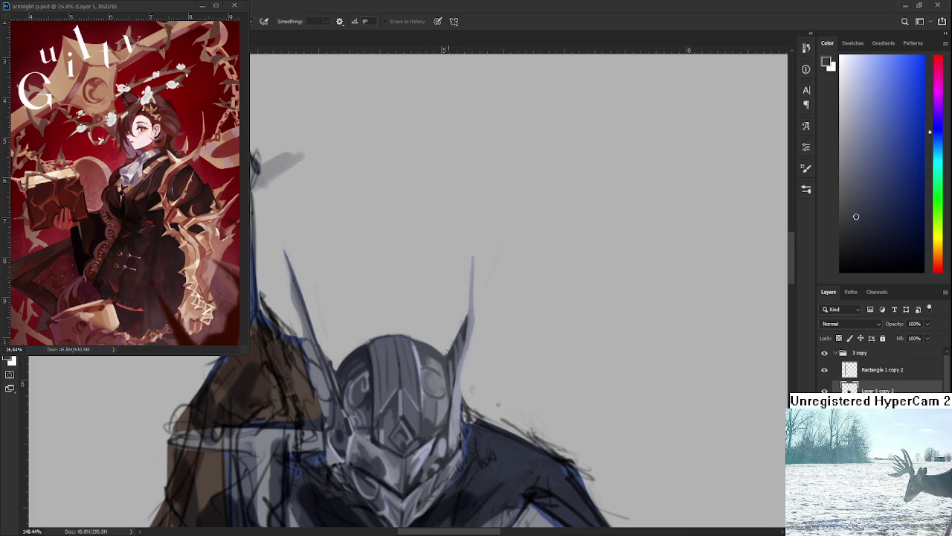
- Undo the dark stroke on the horn's left edge and repaint it as a slimmer stroke
mouse_move(445, 351)
left_mouse_down()
mouse_move(427, 350)
mouse_move(416, 389)
mouse_move(430, 357)
left_mouse_up()
key("ctrl+z")
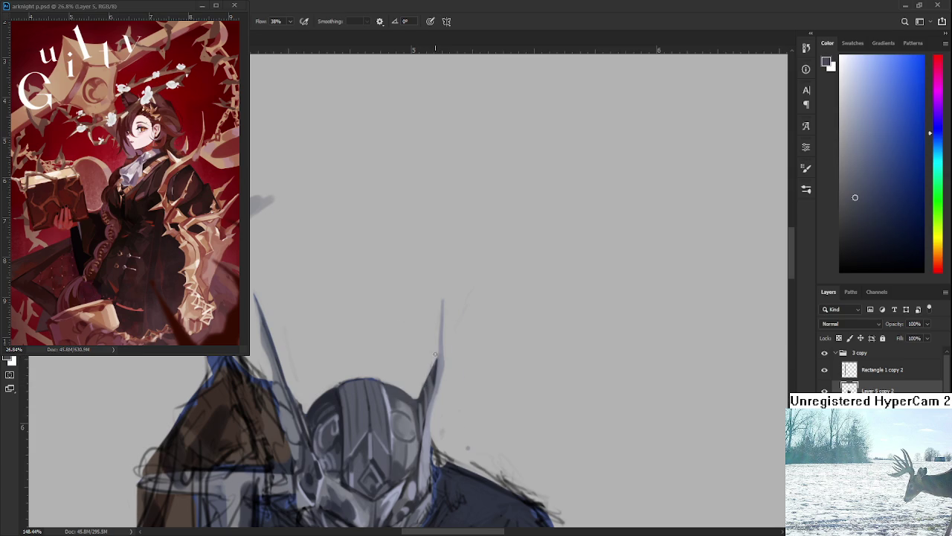
left_click_drag(433, 373, 437, 359)
key("e")
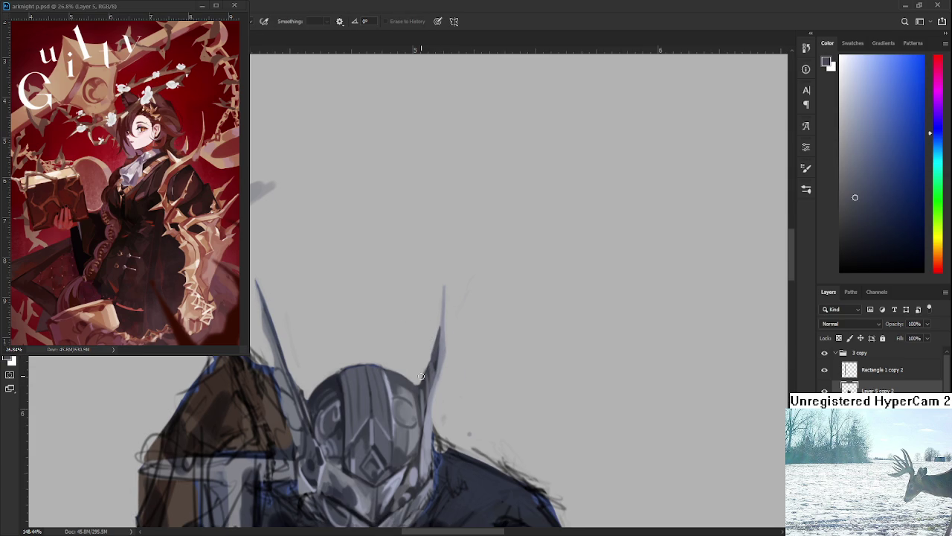
scroll(429, 352, "down", 5)
scroll(424, 372, "down", 2)
scroll(425, 366, "up", 4)
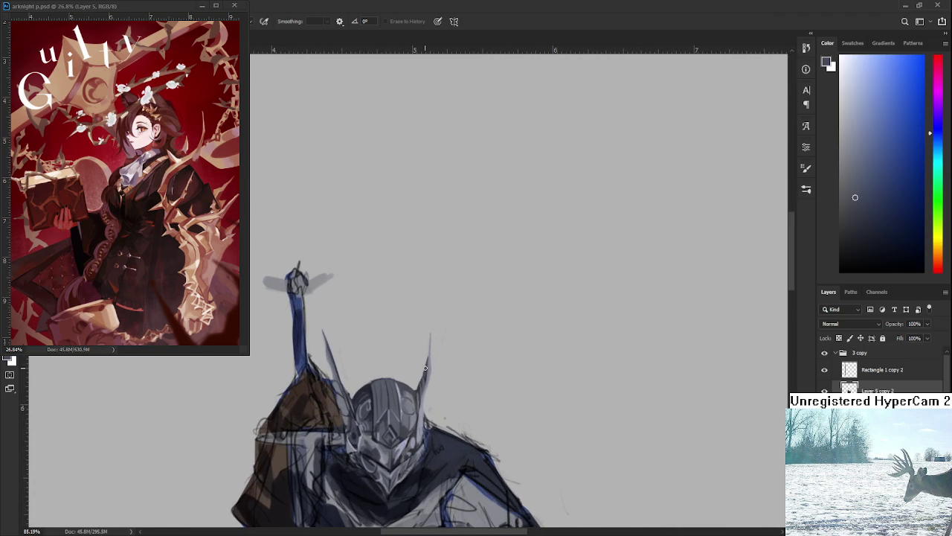
scroll(425, 367, "up", 2)
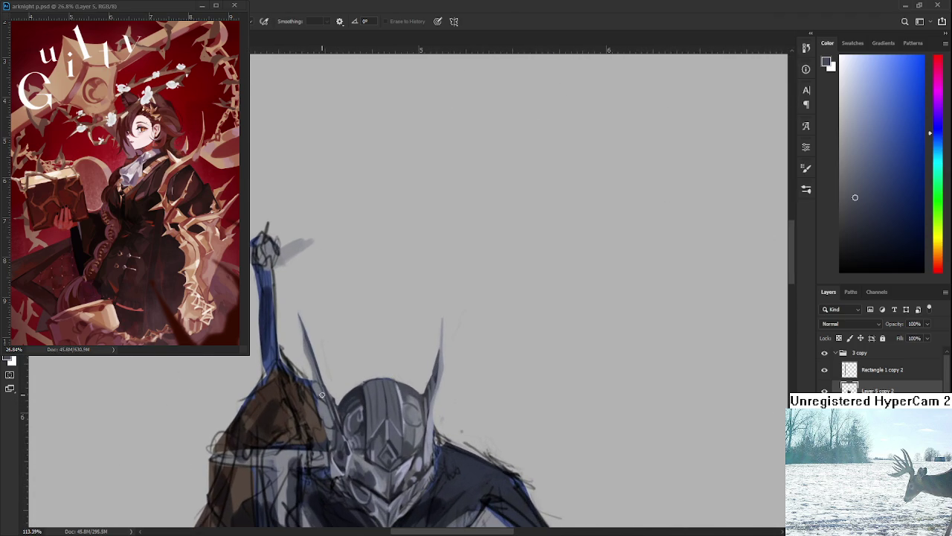
- Lasso the knight's left horn and skew it slightly rightward with Free Transform
mouse_move(345, 475)
left_mouse_down()
mouse_move(317, 408)
mouse_move(310, 305)
mouse_move(351, 442)
mouse_move(350, 471)
left_mouse_up()
key("ctrl+t")
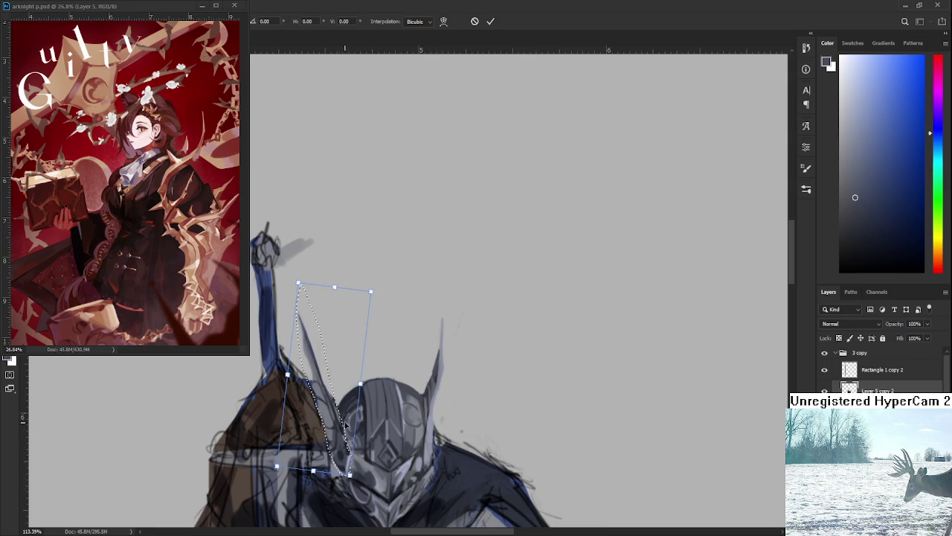
left_click_drag(335, 287, 348, 287)
key("Return")
scroll(503, 416, "down", 2)
scroll(490, 445, "down", 2)
scroll(490, 446, "up", 1)
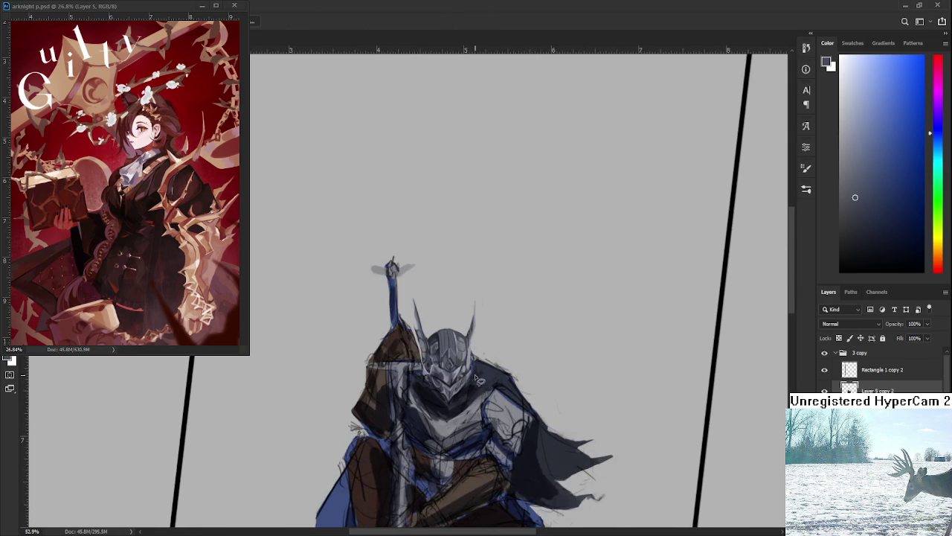
scroll(475, 401, "up", 1)
scroll(457, 346, "up", 2)
scroll(390, 369, "up", 1)
scroll(390, 370, "up", 2)
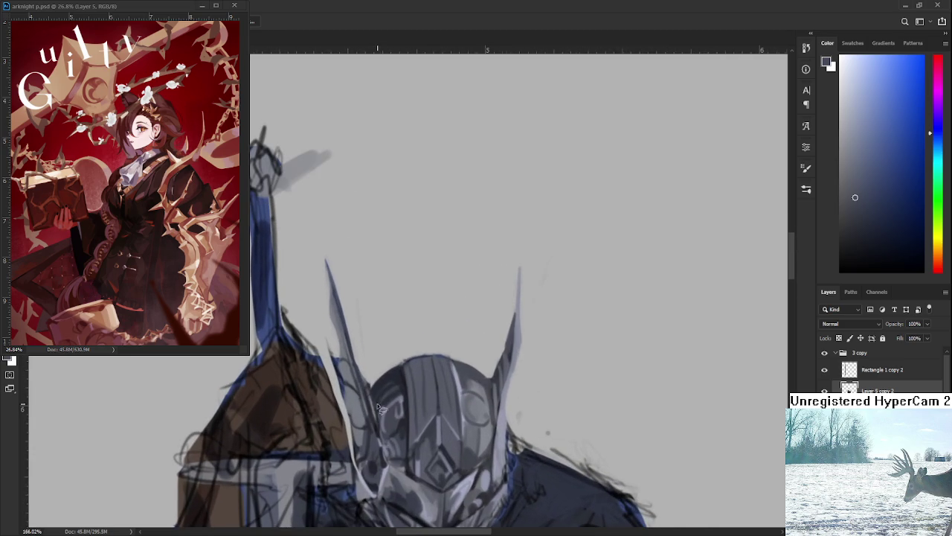
- Sample a helmet colour for the brush and reset the canvas view rotation
key("e")
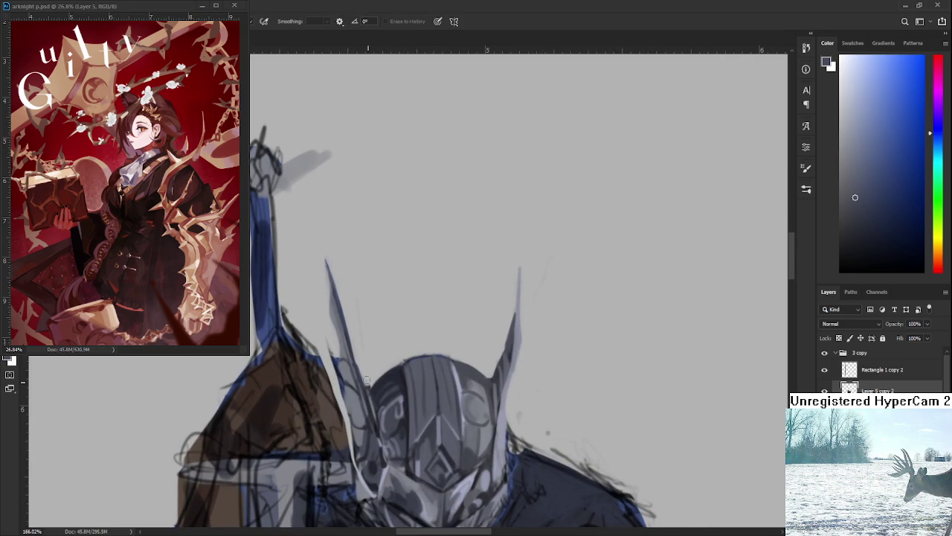
key("b")
left_click(381, 386, "alt")
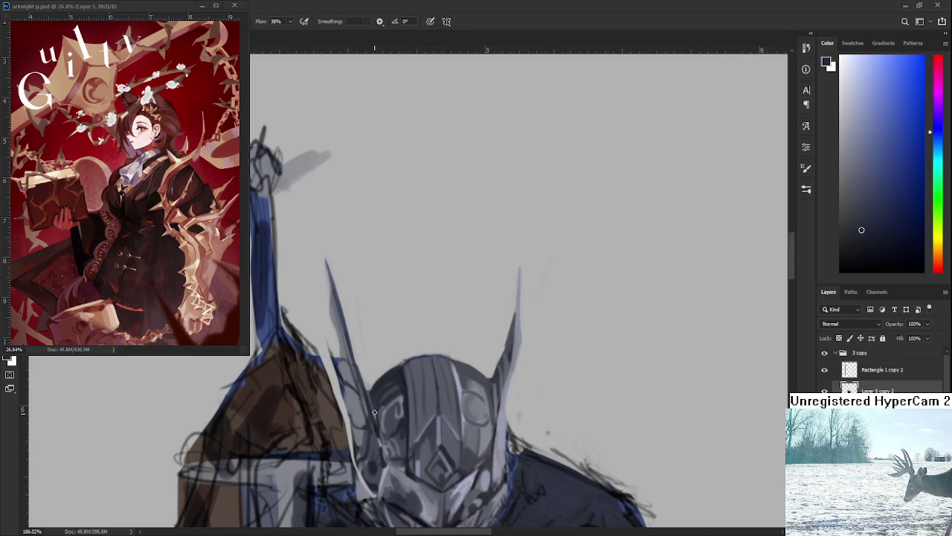
left_click_drag(375, 421, 364, 371)
scroll(381, 387, "down", 5)
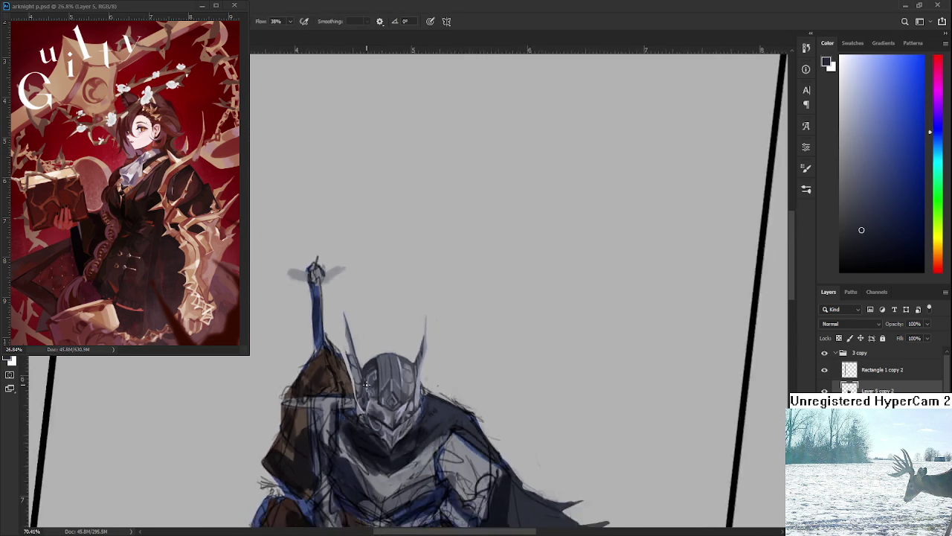
key("r")
left_click_drag(446, 416, 417, 450)
scroll(415, 439, "up", 2)
scroll(412, 427, "up", 2)
scroll(409, 415, "up", 2)
scroll(404, 399, "up", 2)
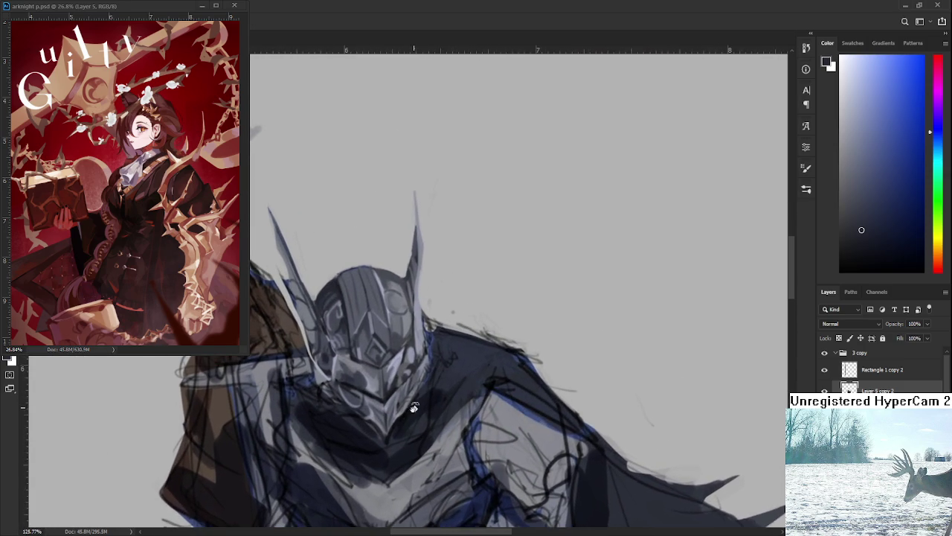
- Sample darker greys from the knight and helmet while reframing the view on the torso
left_click_drag(405, 399, 405, 396)
left_click(406, 396, "alt")
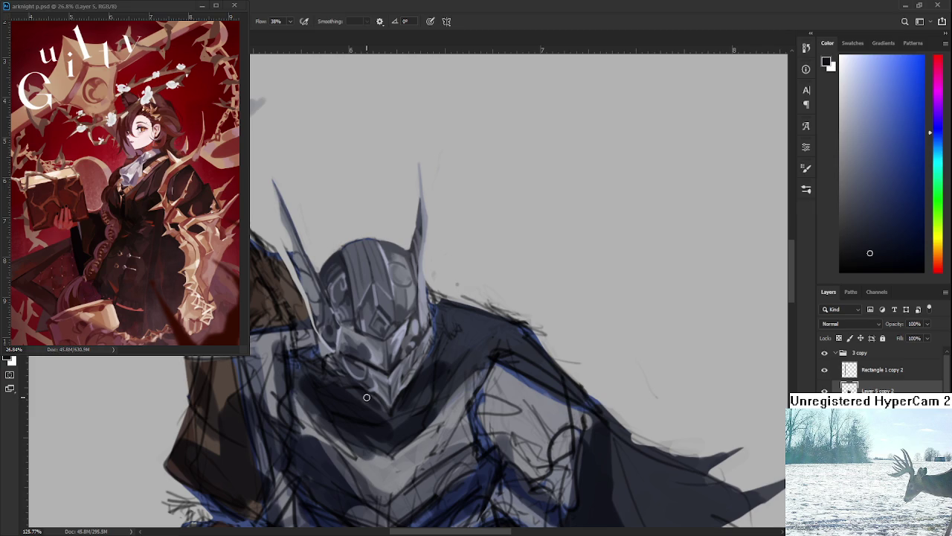
left_click(363, 392, "alt")
left_click(381, 403, "alt")
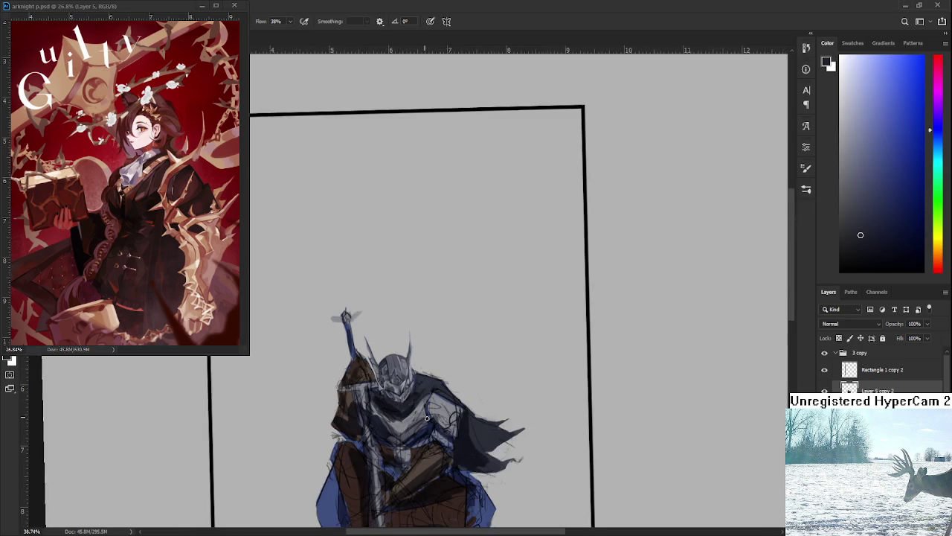
mouse_move(394, 405)
left_mouse_down()
mouse_move(408, 403)
mouse_move(400, 366)
left_mouse_up()
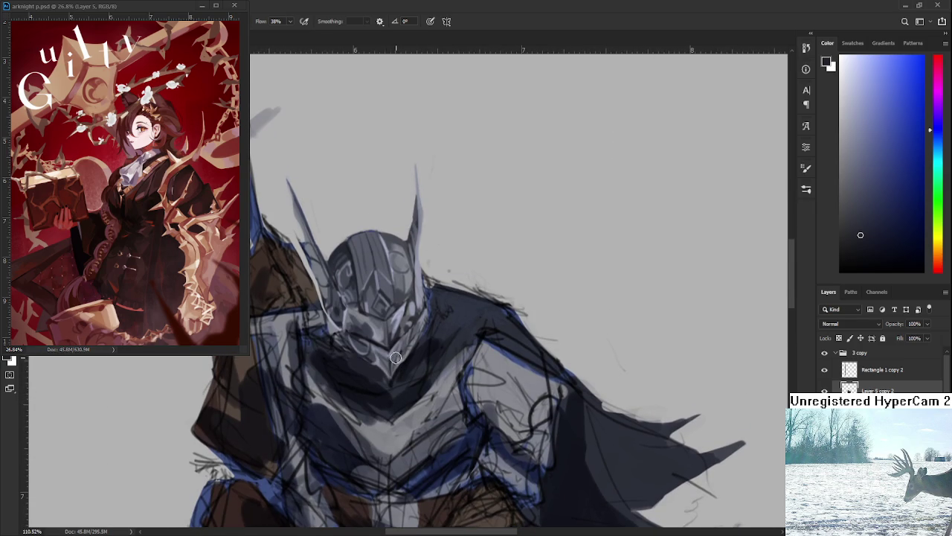
left_click(376, 342, "alt")
- Sample alternating light and dark chest greys for the collar shading, then zoom out
left_click_drag(387, 355, 404, 351)
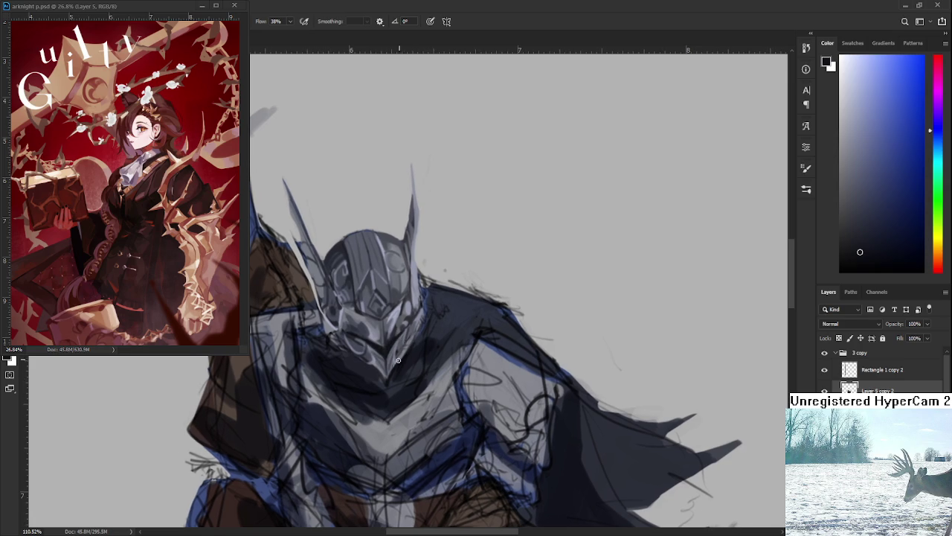
left_click(394, 372, "alt")
left_click_drag(386, 383, 397, 377)
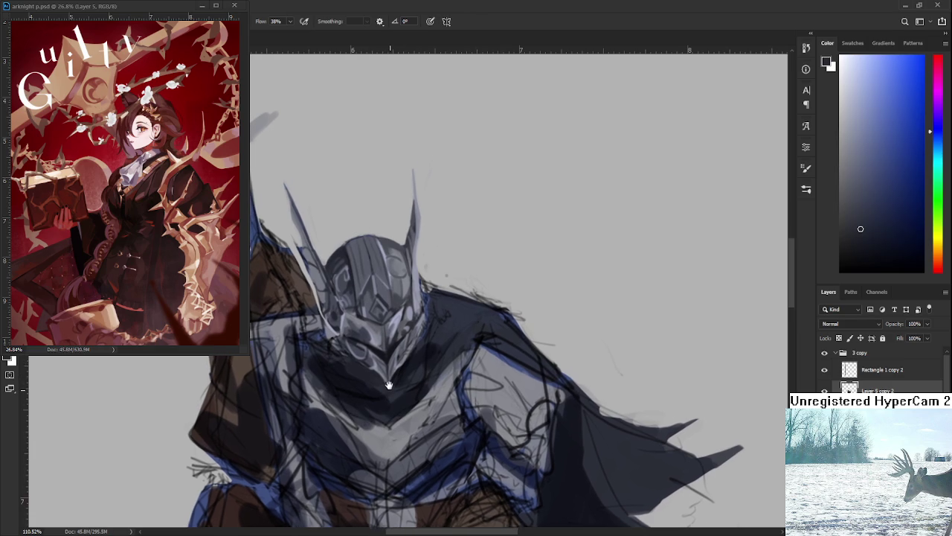
left_click(383, 379, "alt")
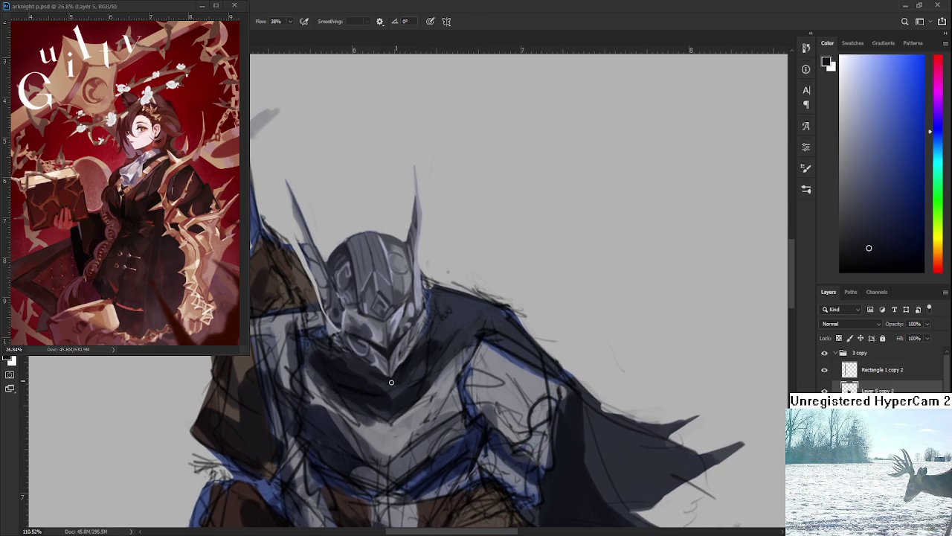
left_click(382, 383, "alt")
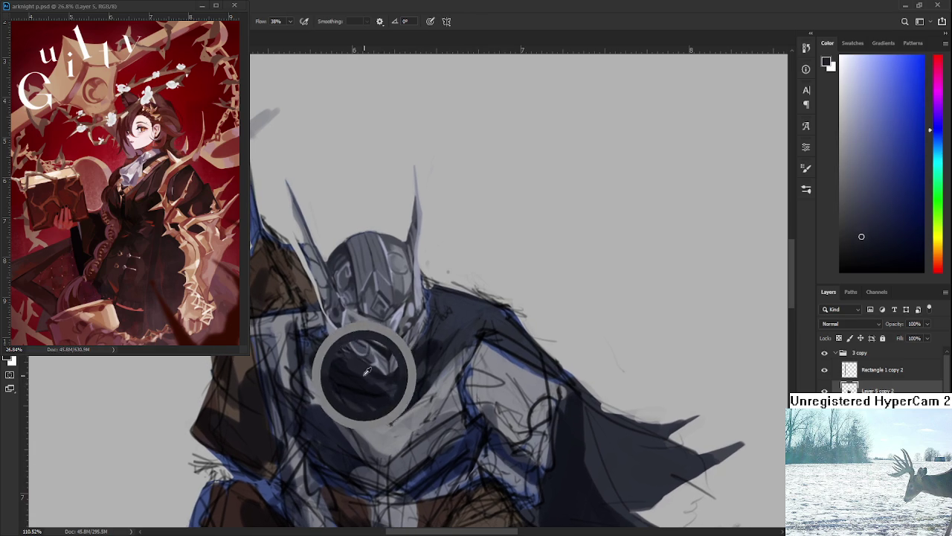
left_click(405, 369, "alt")
left_click(409, 363, "alt")
scroll(438, 333, "down", 5)
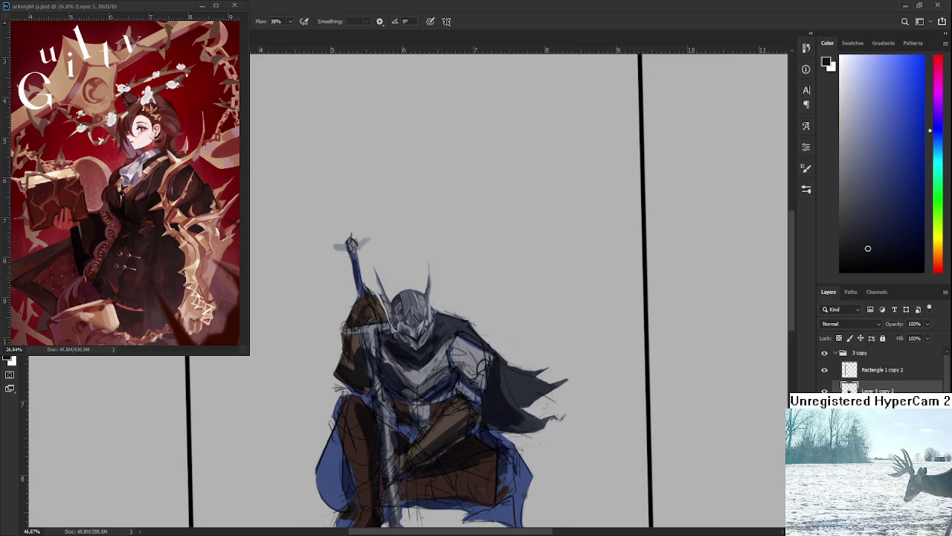
- Zoom into the helmet and sample its greys plus near-black from the neck
scroll(407, 319, "up", 2)
scroll(407, 319, "up", 2)
scroll(407, 320, "up", 2)
scroll(407, 320, "up", 1)
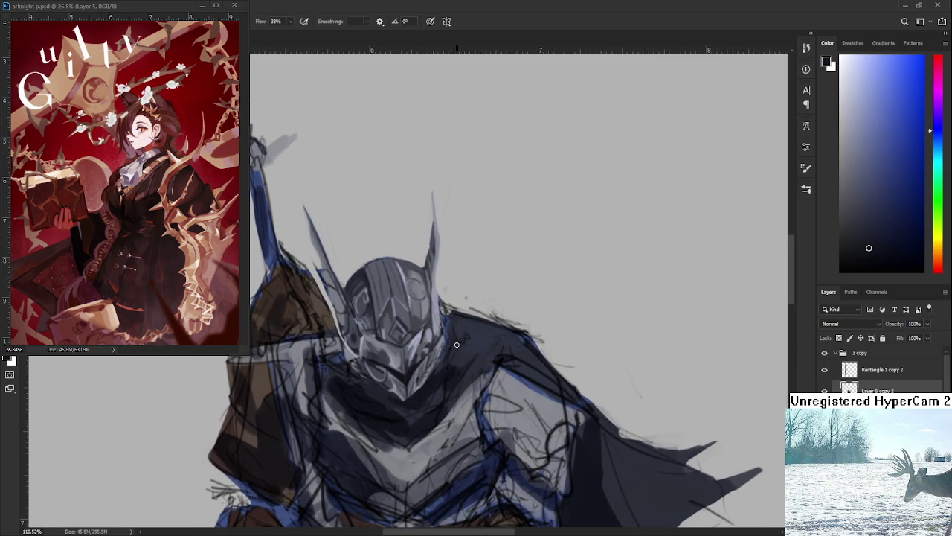
left_click_drag(444, 356, 438, 300, "alt")
left_click(436, 321, "alt")
left_click(440, 368, "alt")
left_click(441, 339, "alt")
left_click(448, 338, "alt")
- Sample dark cape shades repeatedly to paint the cape around the knight's neck
left_click_drag(461, 340, 446, 356)
left_click(440, 342, "alt")
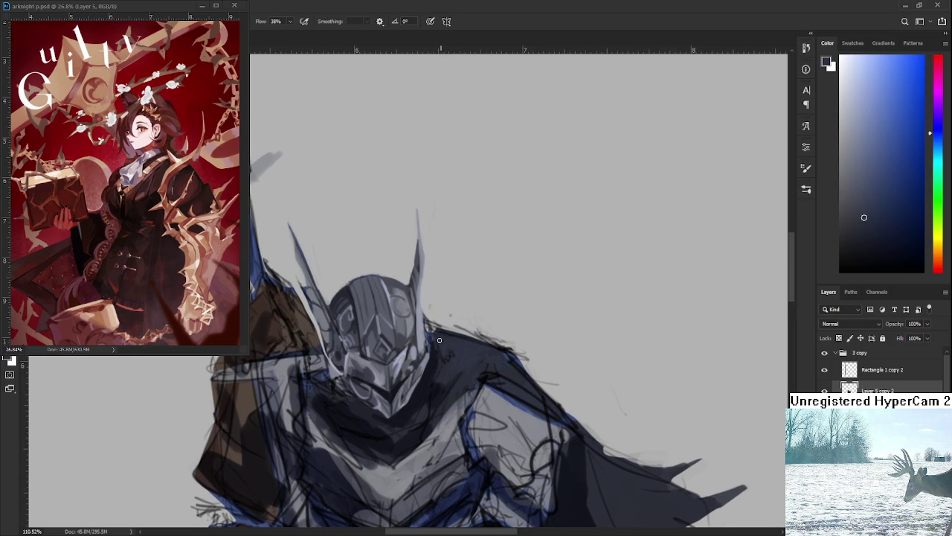
left_click(437, 369, "alt")
left_click(442, 361, "alt")
left_click_drag(443, 361, 450, 347)
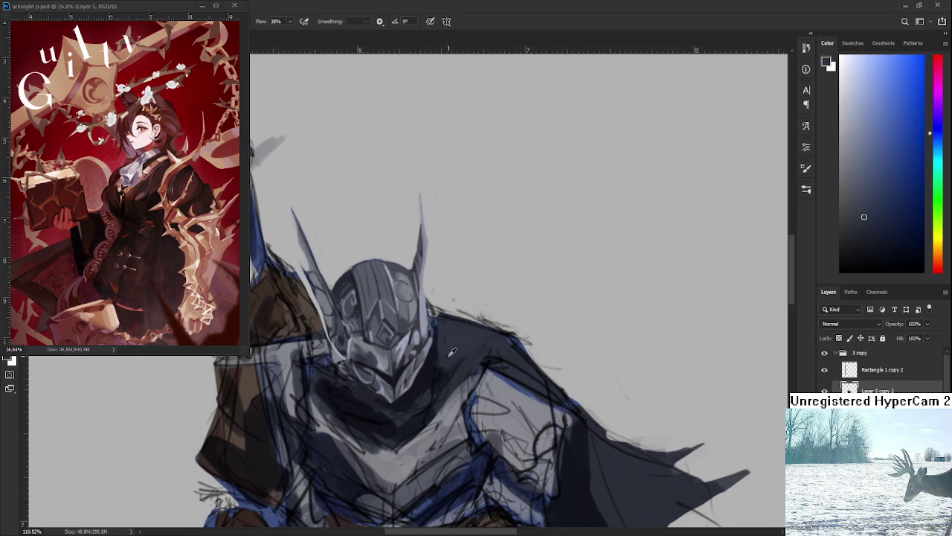
left_click(449, 348, "alt")
left_click(444, 346, "alt")
left_click(437, 364, "alt")
left_click(432, 358, "alt")
left_click(443, 350, "alt")
left_click_drag(444, 373, 448, 384)
- Darken the cape at the shoulder and fill the gap below the helmet
left_click(415, 408, "alt")
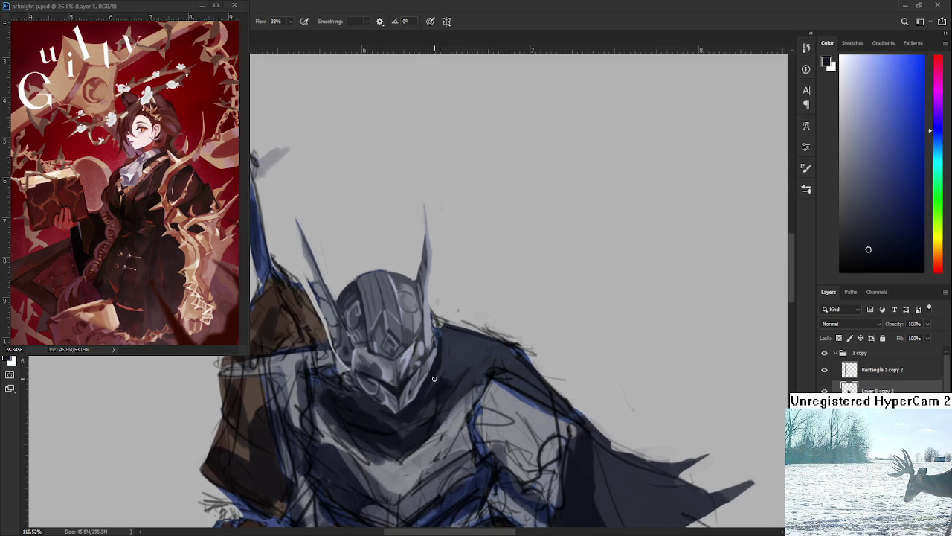
left_click_drag(451, 346, 454, 350)
scroll(414, 294, "down", 1)
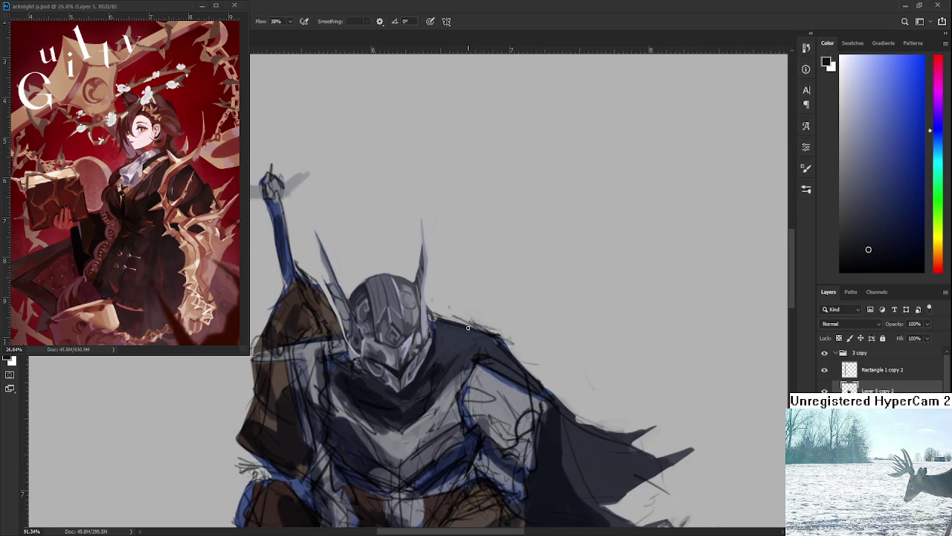
left_click(431, 350, "alt")
left_click_drag(445, 337, 444, 363)
- Sample lighter and darker cape shades to refine the cape edge beside the helmet
left_click(439, 339, "alt")
left_click(451, 347, "alt")
left_click(462, 346, "alt")
scroll(454, 368, "down", 1)
left_click(450, 344, "alt")
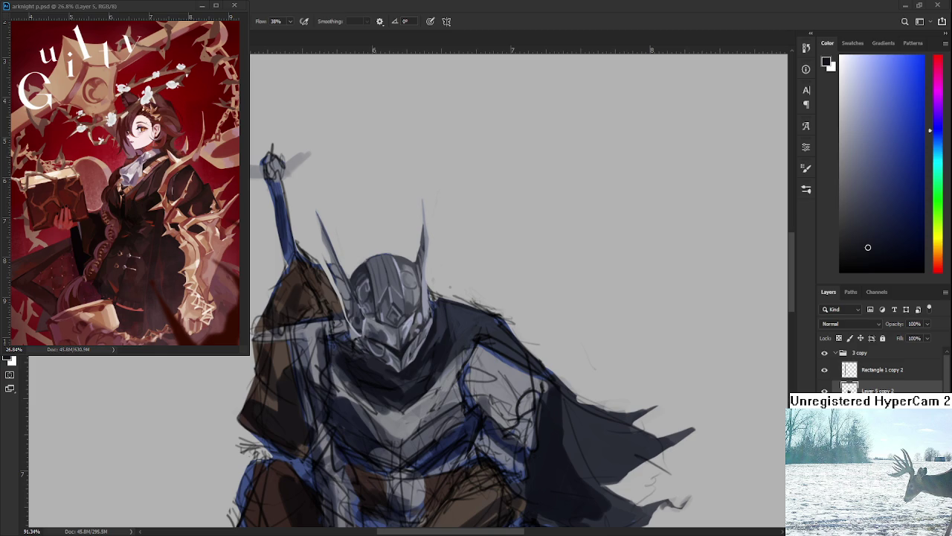
- Sample helmet and shoulder tones, ending on a darker colour for the collar
left_click(444, 354, "alt")
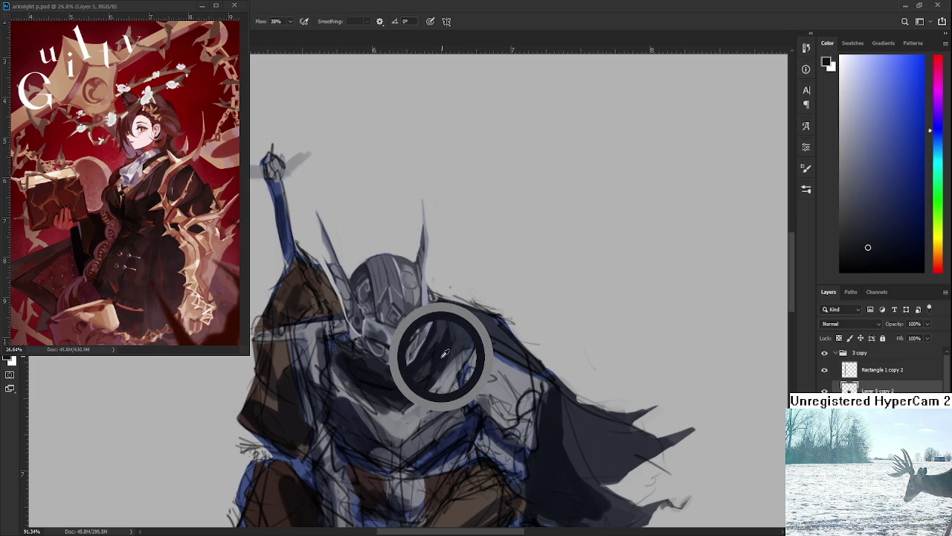
left_click_drag(444, 354, 422, 344)
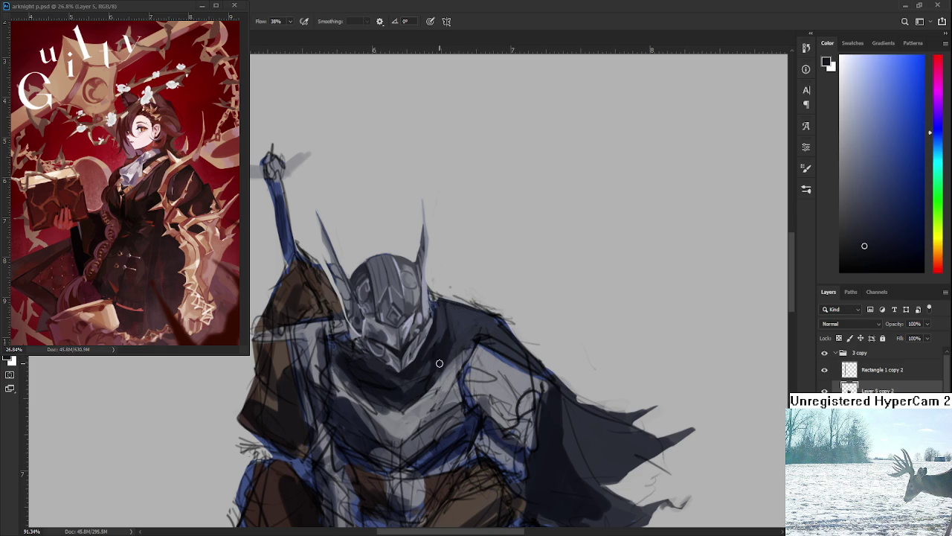
left_click(445, 312, "alt")
left_click(453, 315, "alt")
left_click(460, 335, "alt")
scroll(440, 361, "up", 1)
- Resample lighter and darker chest shades to repaint the chest and collar
left_click(377, 381, "alt")
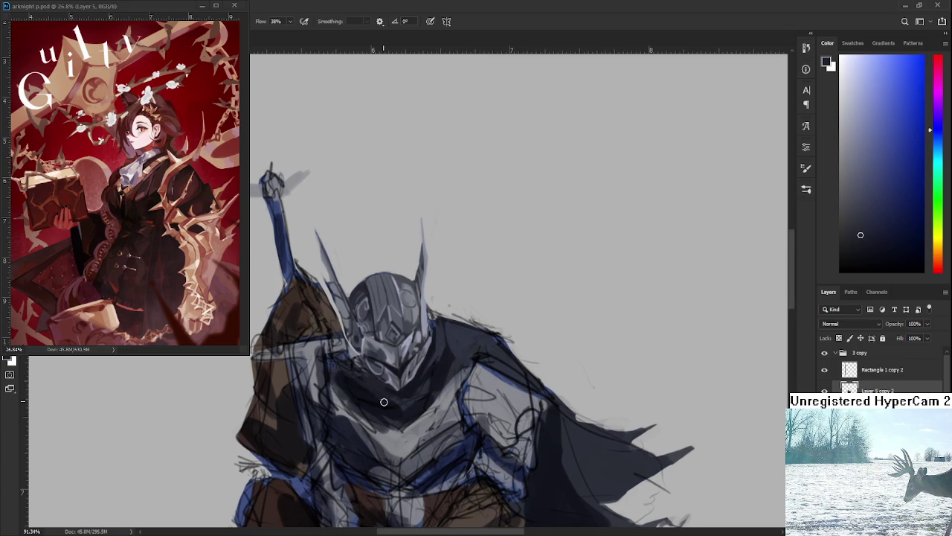
left_click(393, 389, "alt")
left_click(384, 395, "alt")
left_click(406, 394, "alt")
left_click(443, 350, "alt")
left_click(439, 354, "alt")
left_click(438, 352, "alt")
left_click(437, 350, "alt")
left_click(442, 350, "alt")
scroll(488, 378, "down", 3)
- Zoom to about 110% and paint the helmet and cape using sampled chest and knight tones
scroll(476, 364, "up", 2)
scroll(469, 357, "up", 2)
scroll(459, 349, "up", 2)
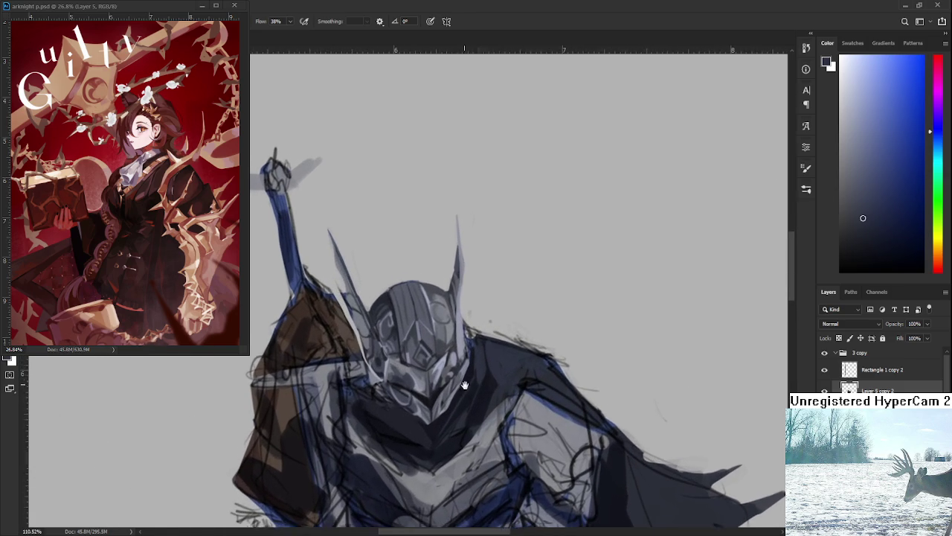
left_click(444, 419, "alt")
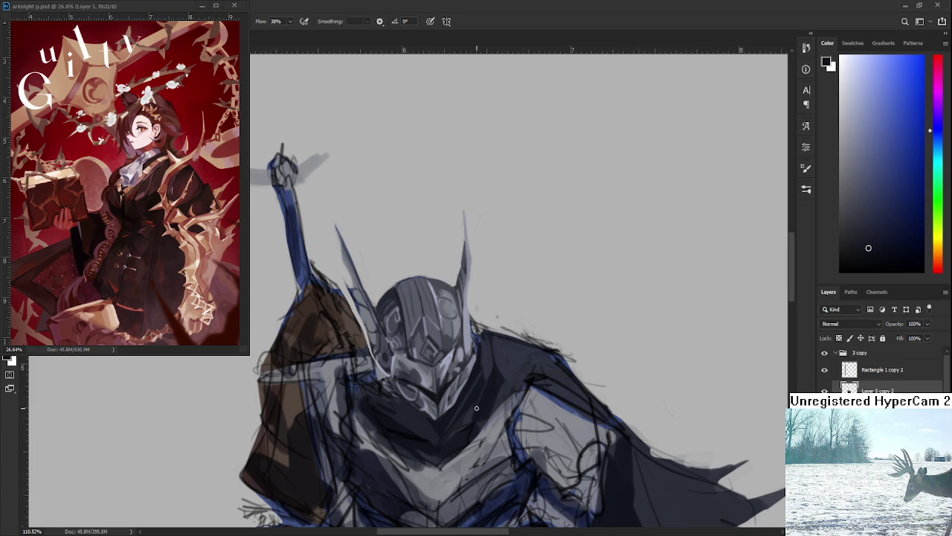
left_click(488, 382, "alt")
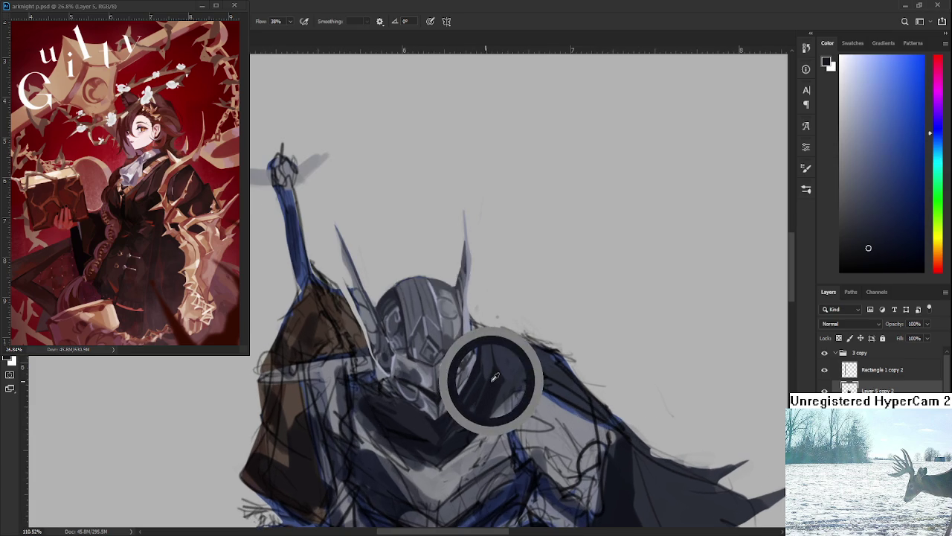
- Zoom out to about 75% and sample a knight colour for further armour shading
scroll(495, 377, "down", 2)
scroll(461, 381, "down", 2)
scroll(420, 388, "up", 1)
left_click(418, 385, "alt")
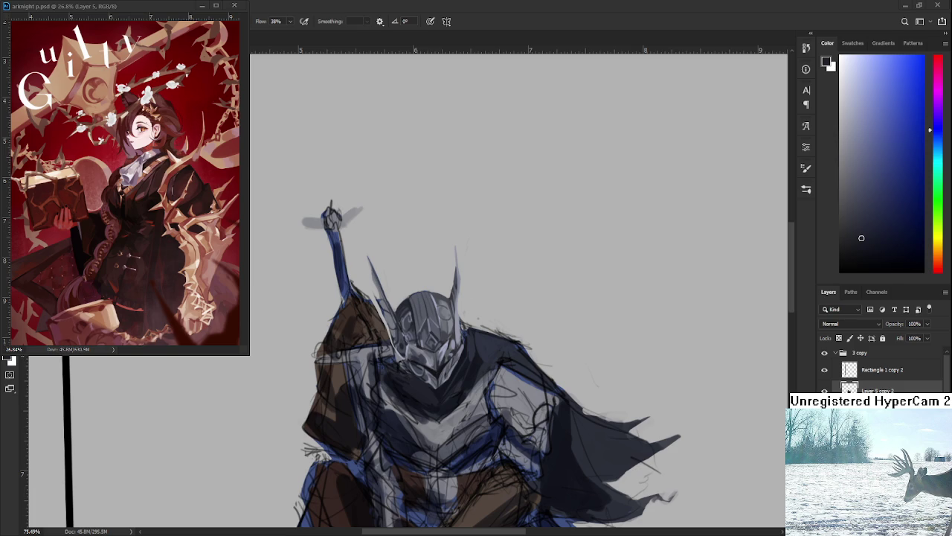
- Sample the knight's chest colour and nudge it slightly lighter, then darker
scroll(492, 384, "up", 3)
left_click(418, 405, "alt")
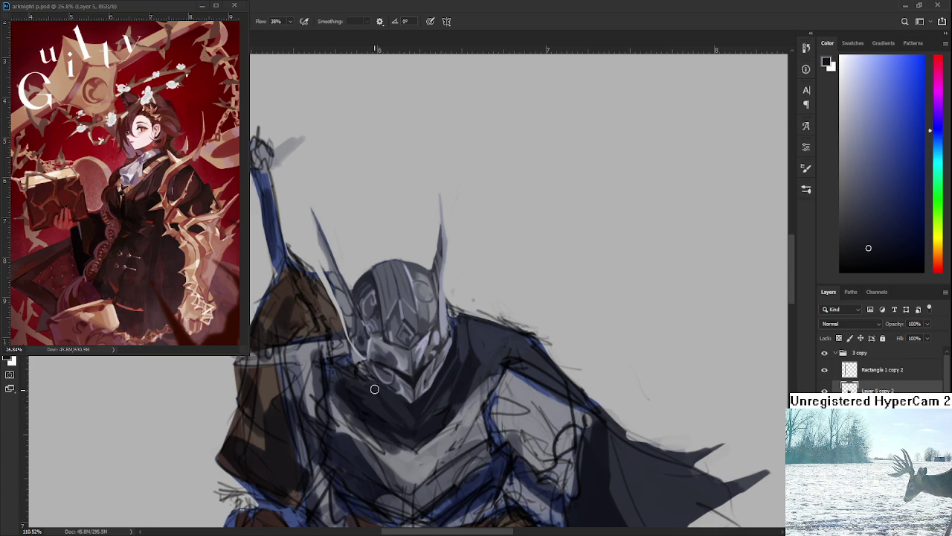
left_click(403, 410, "alt")
left_click(398, 408, "alt")
scroll(437, 408, "down", 1)
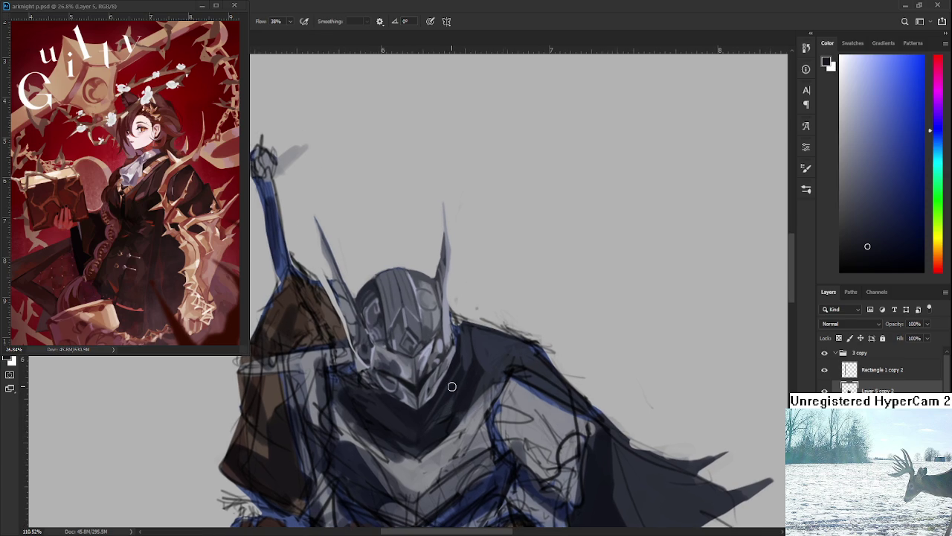
scroll(447, 384, "down", 1)
scroll(476, 402, "down", 1)
scroll(476, 402, "down", 2)
scroll(476, 402, "down", 1)
- Straighten and zoom the view on the knight, then pick a near-black in the Color panel
left_click_drag(476, 401, 469, 374)
scroll(469, 374, "up", 3)
scroll(469, 374, "up", 2)
scroll(446, 383, "up", 2)
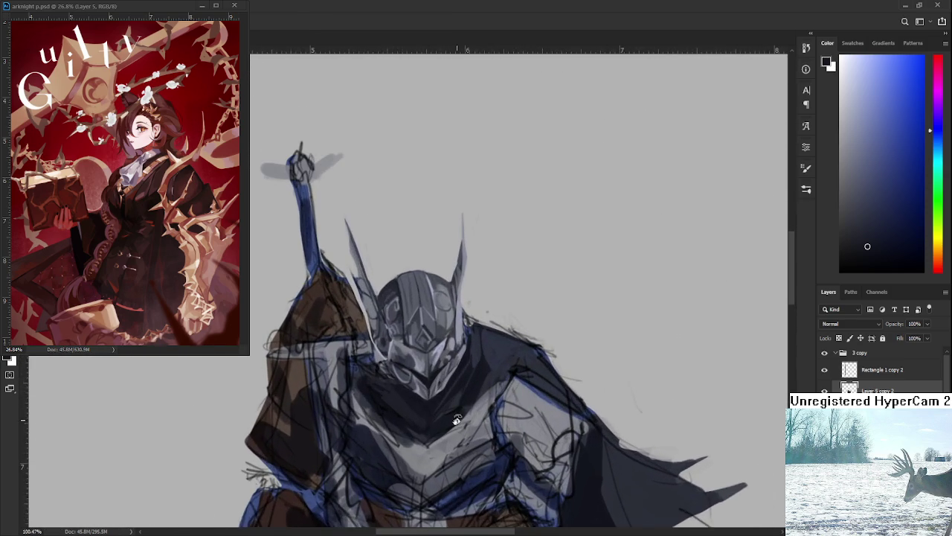
scroll(424, 390, "up", 1)
left_click_drag(401, 380, 414, 392)
scroll(415, 392, "down", 1)
scroll(424, 394, "down", 1)
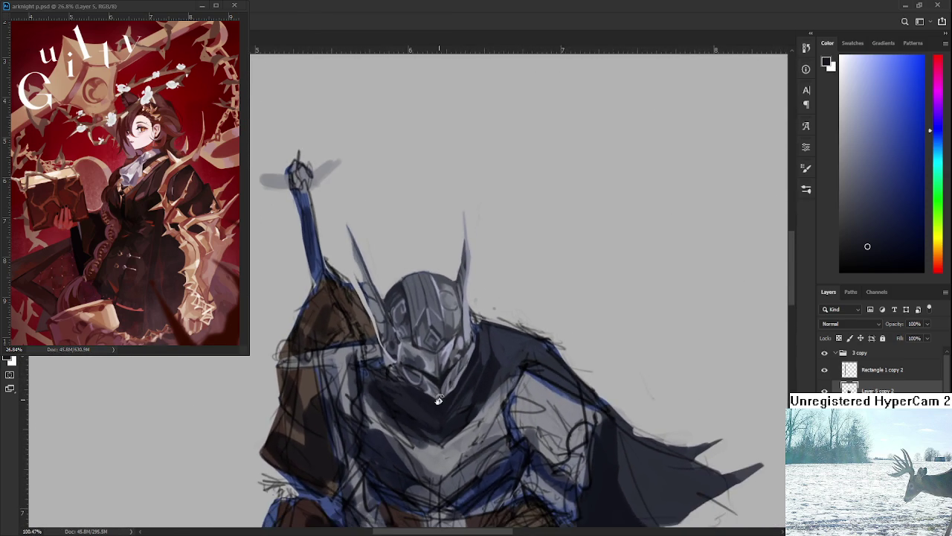
scroll(439, 399, "up", 2)
scroll(439, 399, "up", 1)
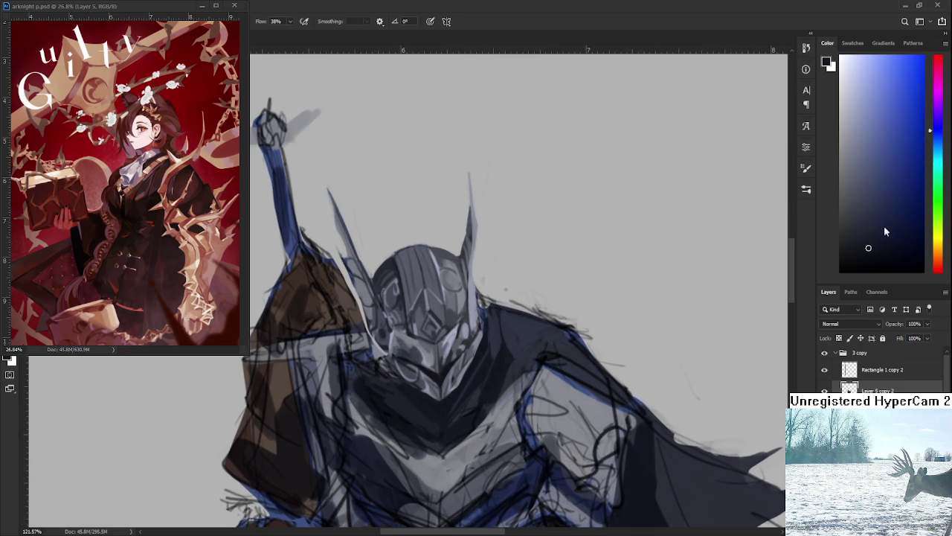
left_click_drag(868, 248, 865, 259)
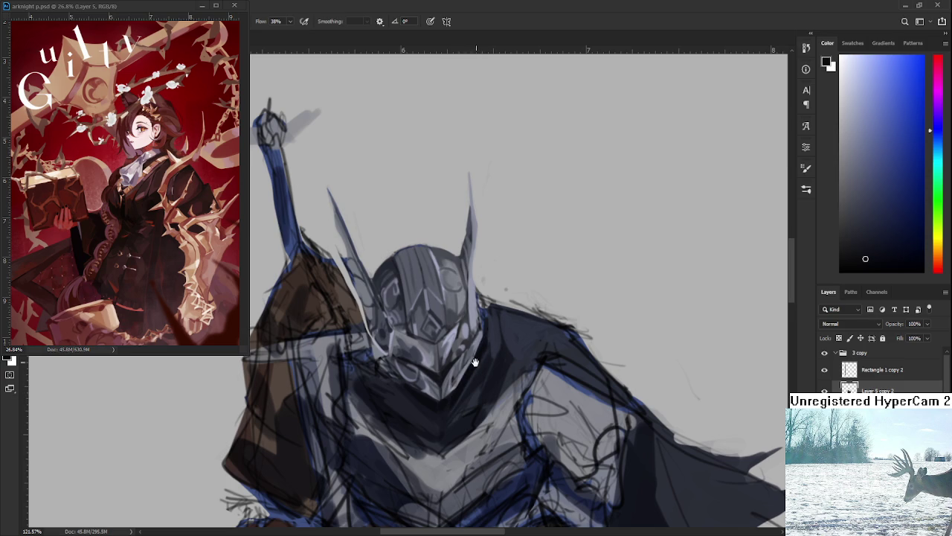
- Eyedrop a dark blue-grey from the knight's shading, then zoom out
left_click_drag(482, 353, 455, 374)
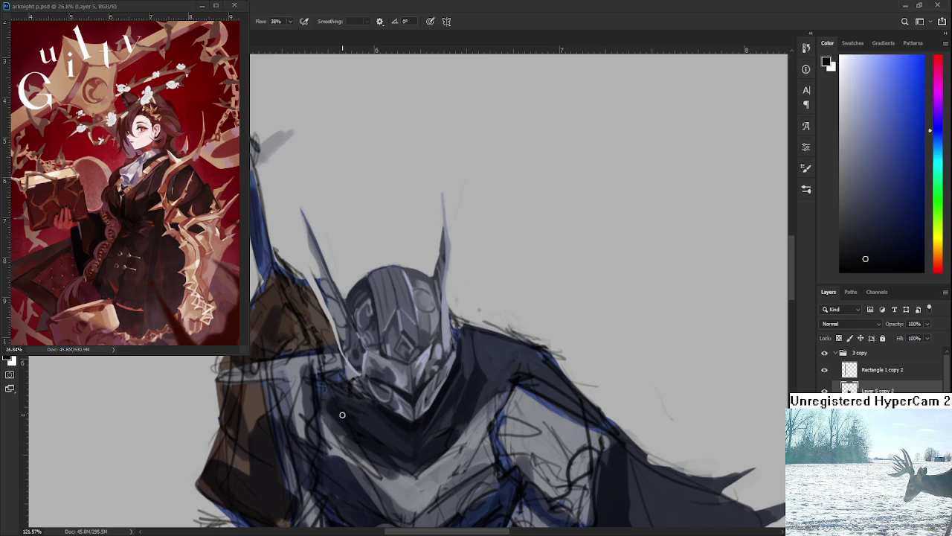
left_click(854, 263)
left_click(364, 418, "alt")
left_click(368, 423, "alt")
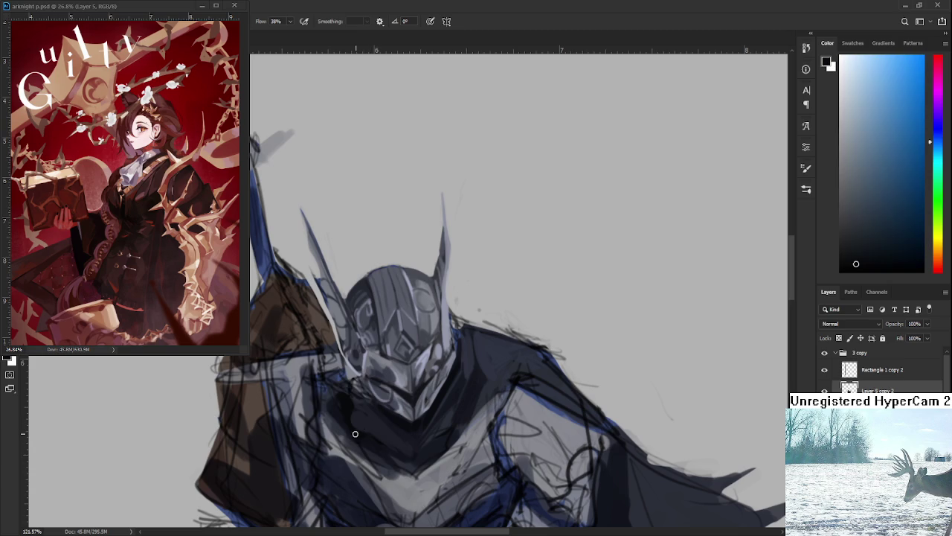
left_click(375, 429, "alt")
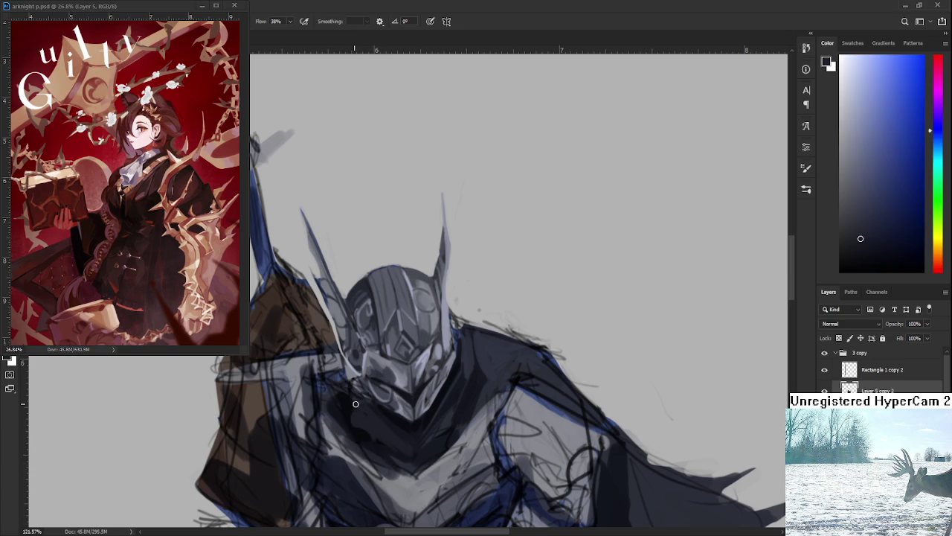
scroll(372, 419, "down", 2)
scroll(377, 375, "down", 2)
scroll(377, 374, "down", 2)
scroll(408, 366, "down", 1)
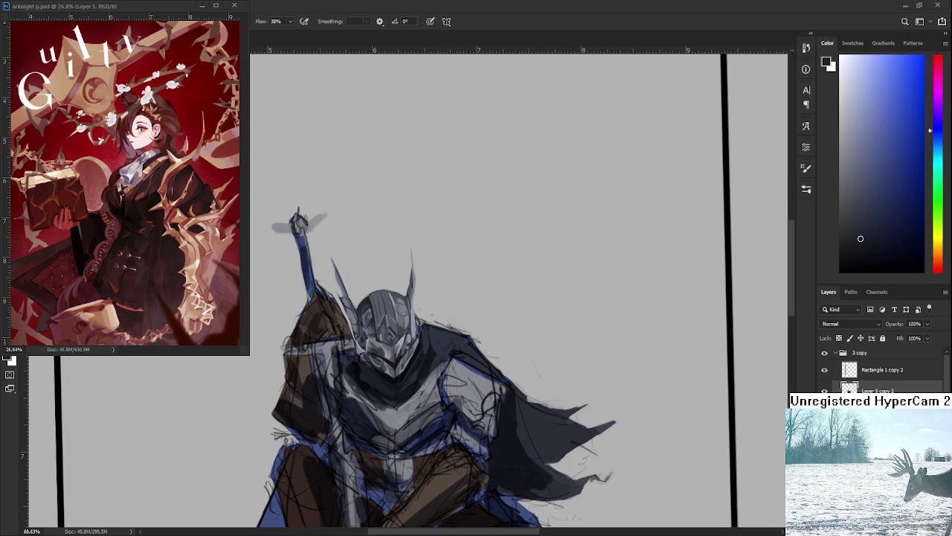
- Sample several blue-grey tones from the knight's face, ending on a lighter blue
scroll(354, 416, "up", 2)
scroll(370, 405, "up", 1)
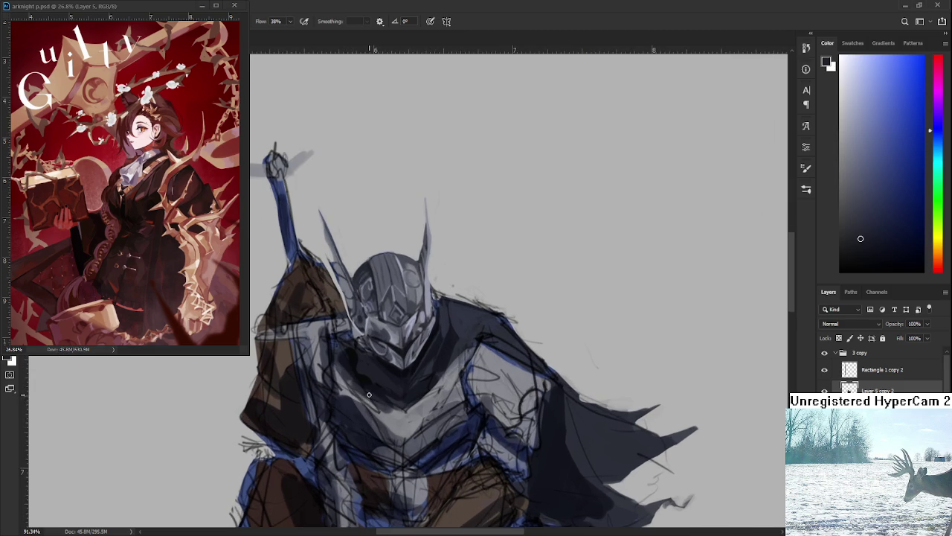
left_click_drag(449, 361, 446, 386)
left_click(392, 394, "alt")
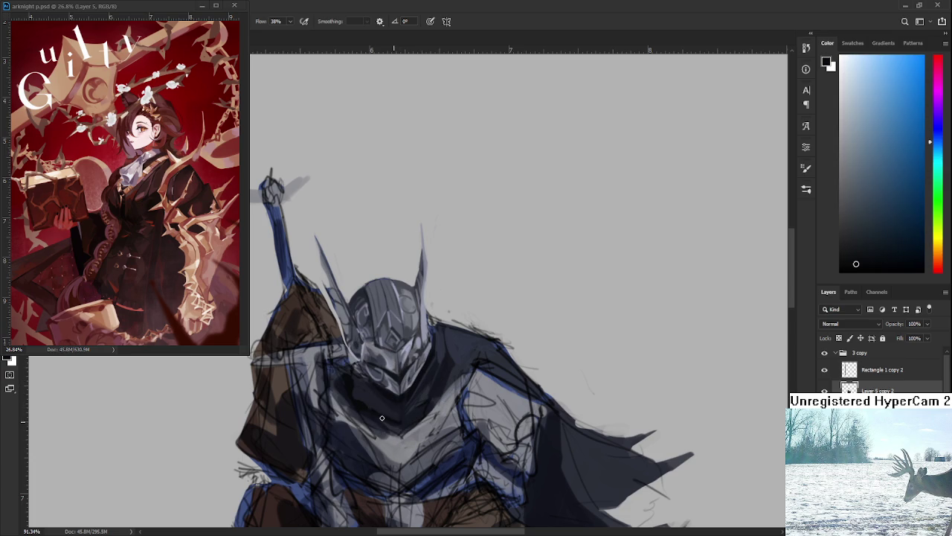
left_click(396, 416, "alt")
left_click(363, 402, "alt")
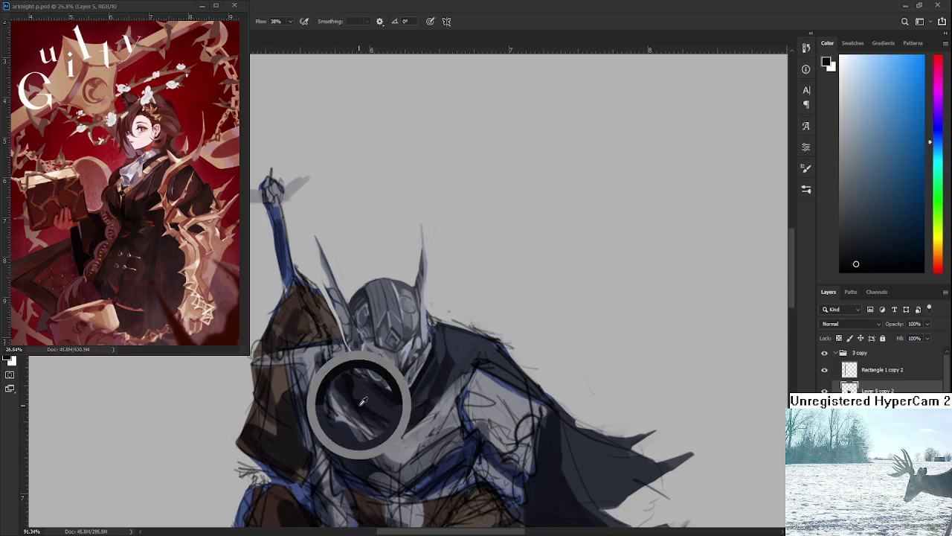
left_click(394, 417, "alt")
left_click(360, 404, "alt")
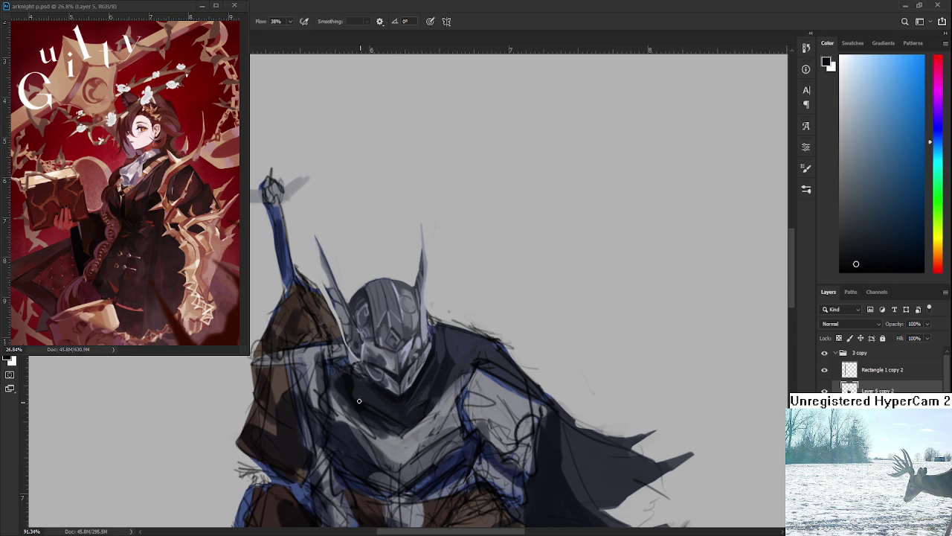
left_click(387, 407, "alt")
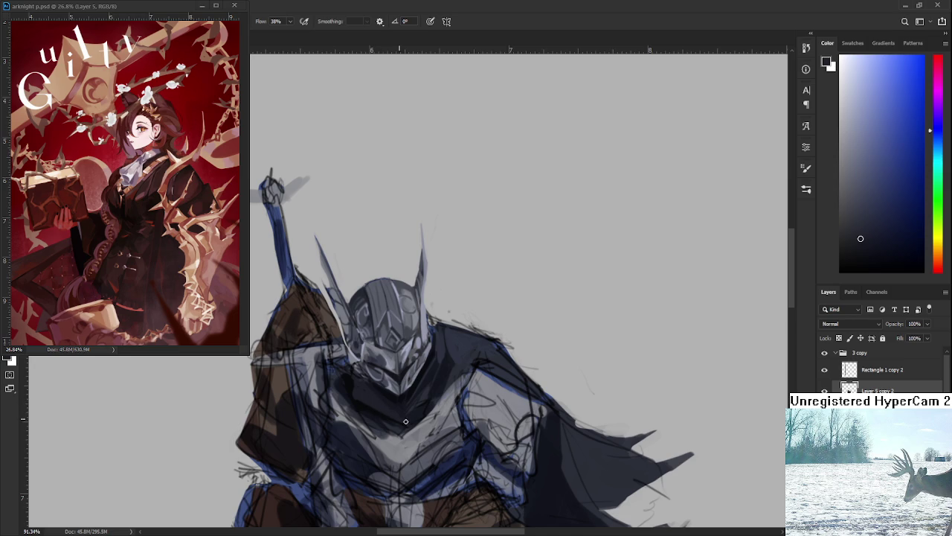
left_click(363, 406, "alt")
- Sample a lighter blue-grey from the knight's chest
left_click_drag(437, 375, 417, 355)
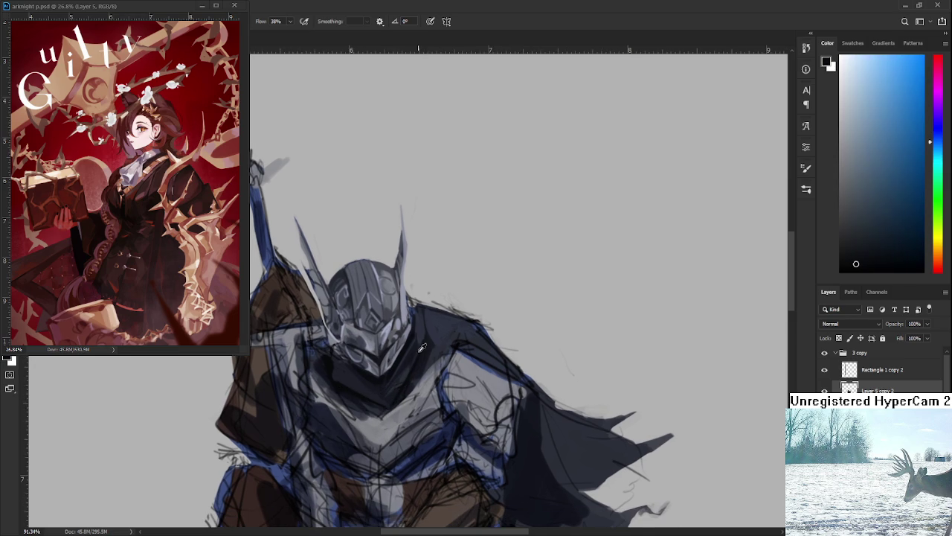
left_click(406, 367, "alt")
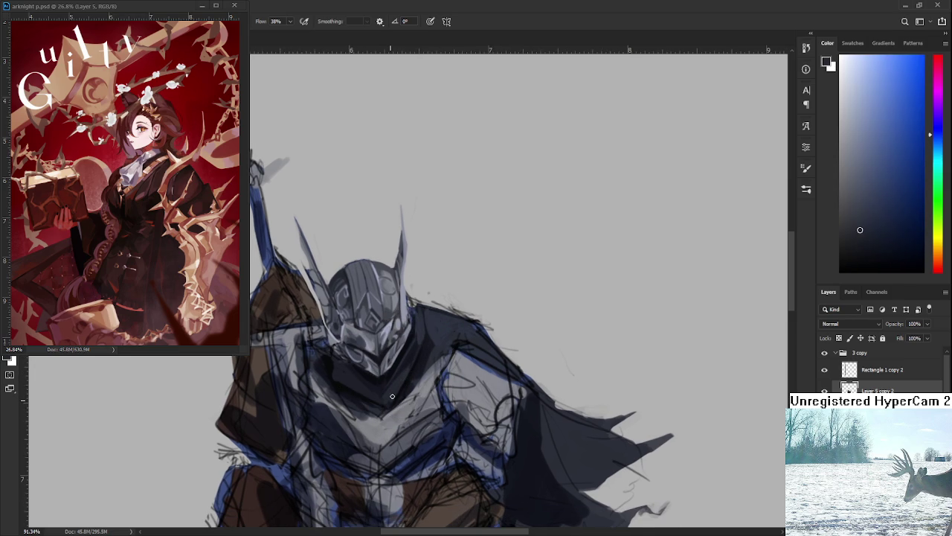
left_click(394, 393, "alt")
scroll(395, 391, "up", 2)
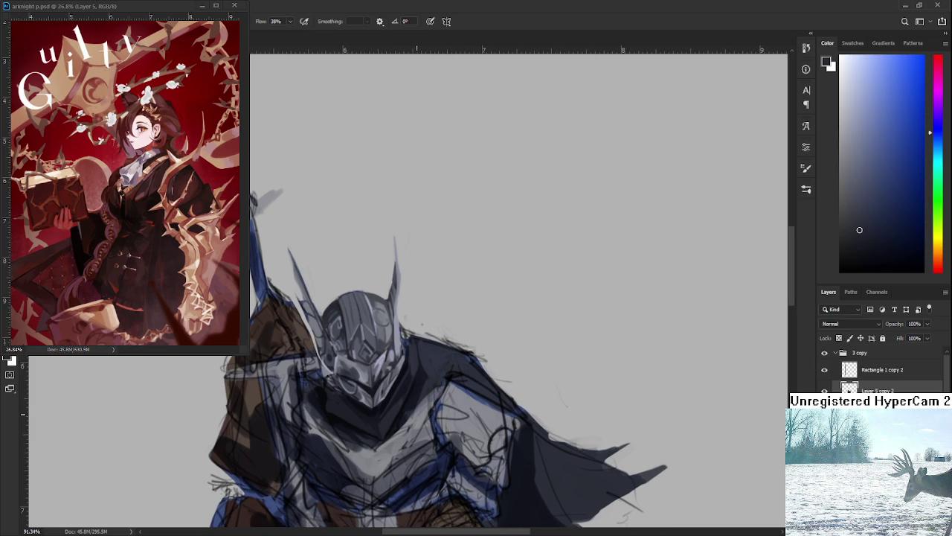
scroll(415, 409, "down", 3)
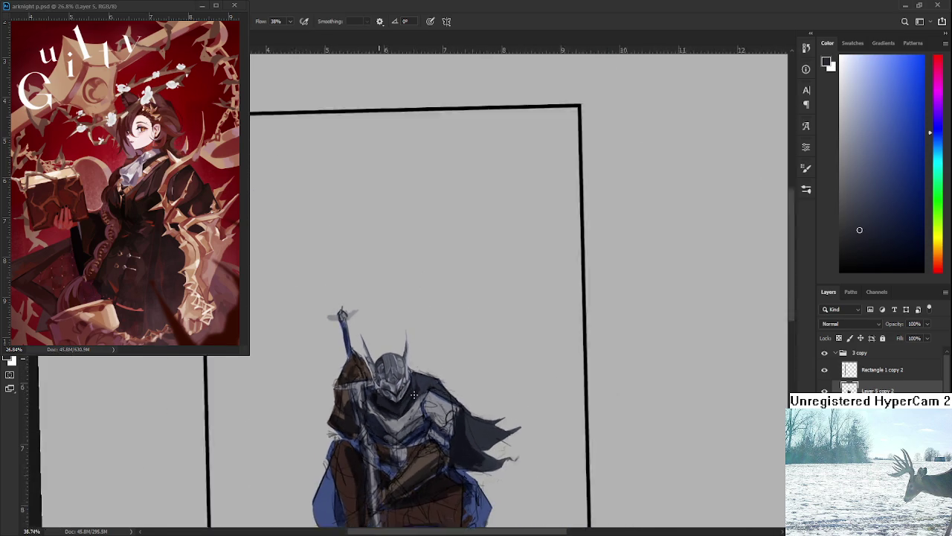
- Sample tones from the knight's armour and shoulder
scroll(629, 422, "up", 2)
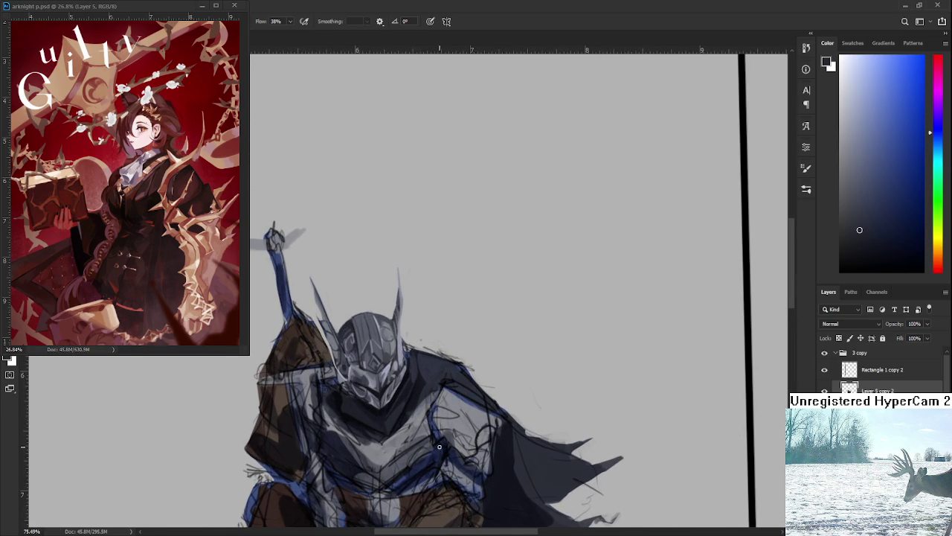
scroll(427, 404, "down", 3)
left_click(406, 372, "alt")
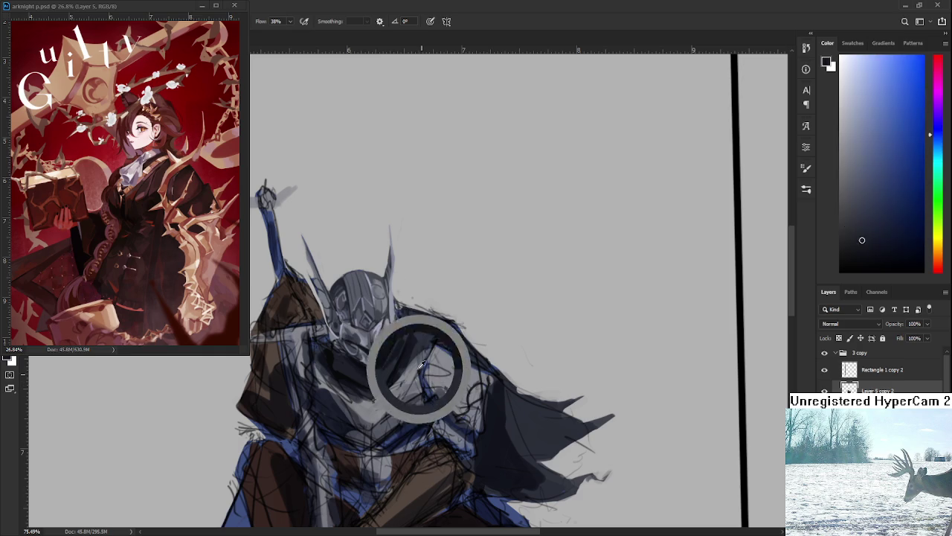
left_click(426, 320, "alt")
left_click(424, 333, "alt")
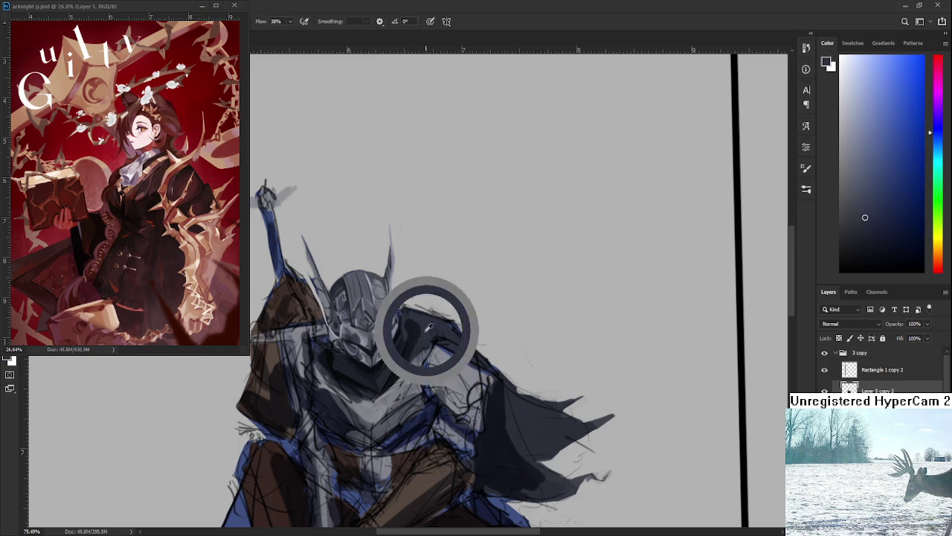
left_click(405, 349, "alt")
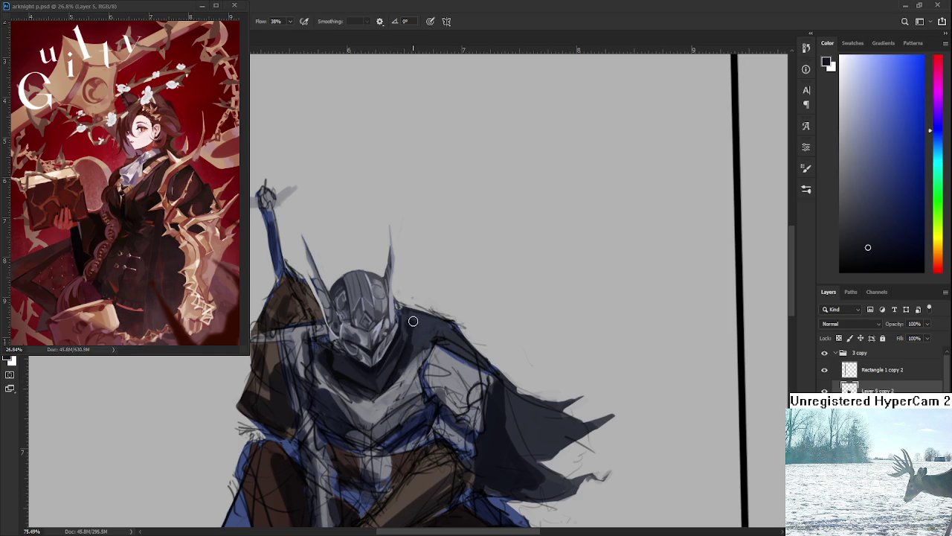
left_click(432, 329, "alt")
left_click(409, 324, "alt")
- Try lighter and darker shoulder tones, then settle on a dark blue from the chest
left_click(445, 327, "alt")
left_click(432, 327, "alt")
left_click(429, 333, "alt")
left_click(446, 329, "alt")
left_click_drag(399, 363, 422, 366)
left_click(349, 370, "alt")
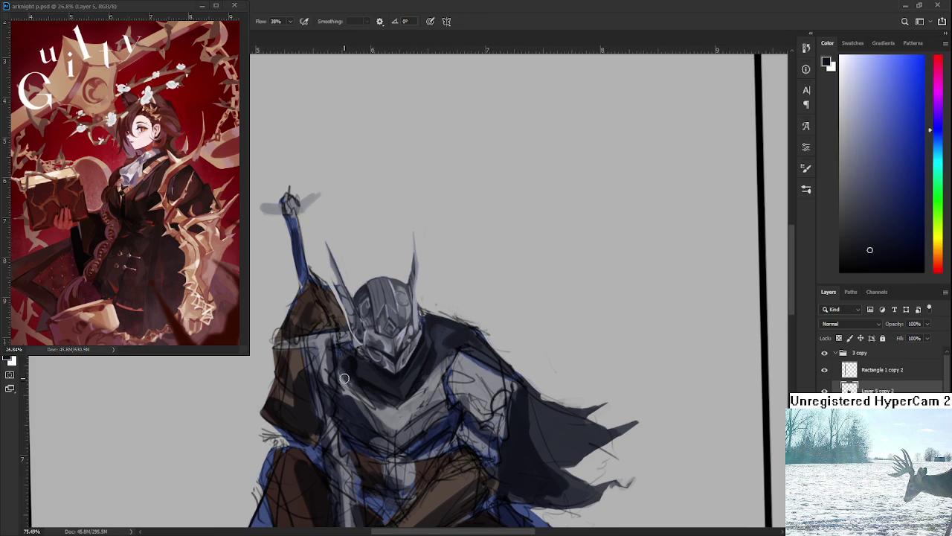
left_click(394, 374, "alt")
scroll(417, 372, "up", 1)
- Zoom in and sample colours from around the knight's helmet
scroll(401, 368, "up", 2)
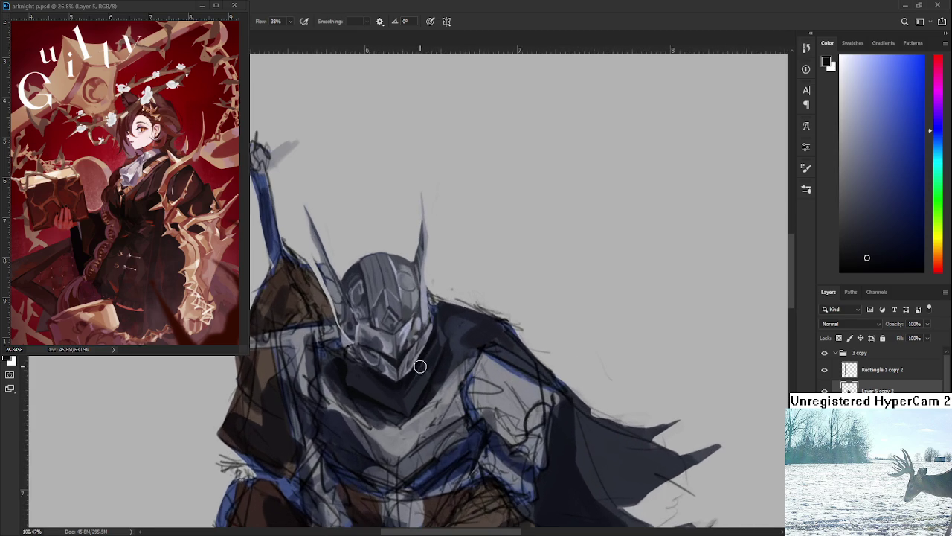
left_click(347, 373, "alt")
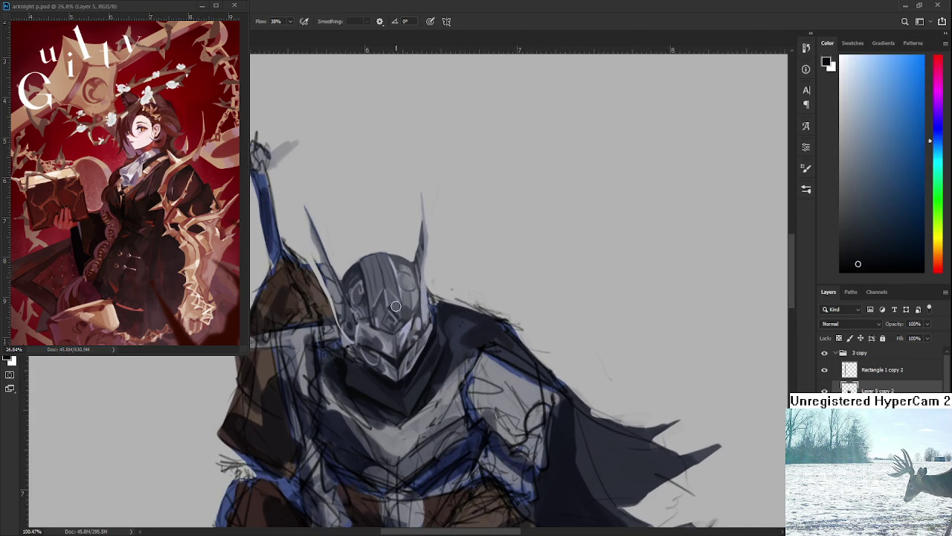
left_click(348, 373, "alt")
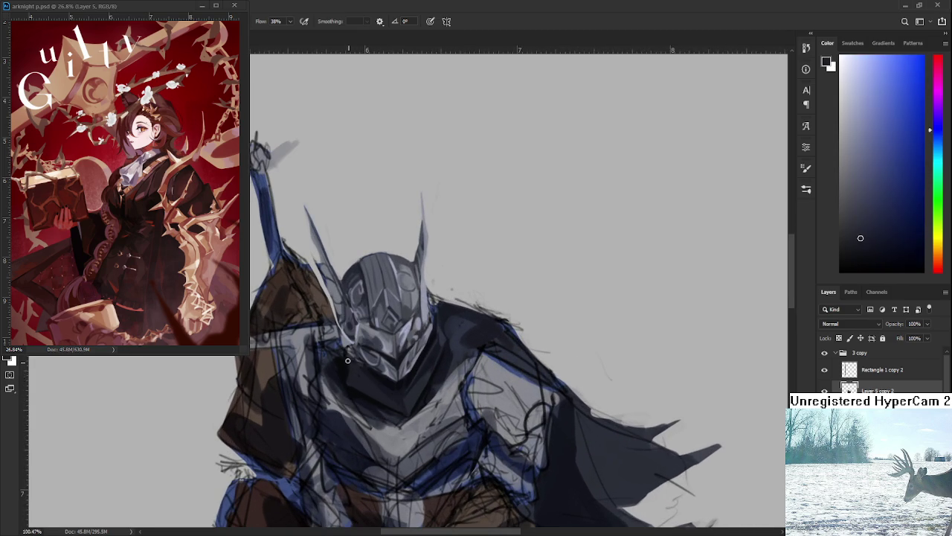
left_click(348, 376, "alt")
left_click(347, 367, "alt")
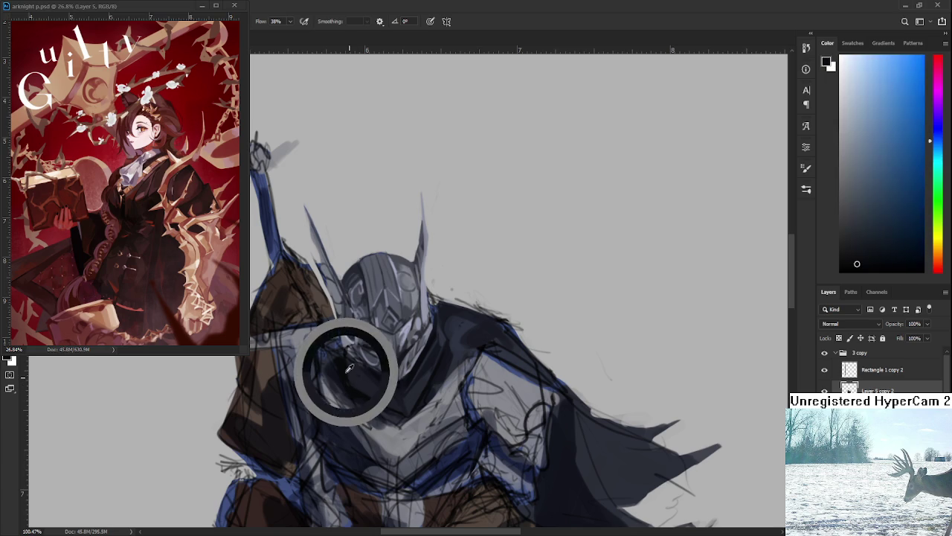
left_click_drag(347, 368, 337, 352)
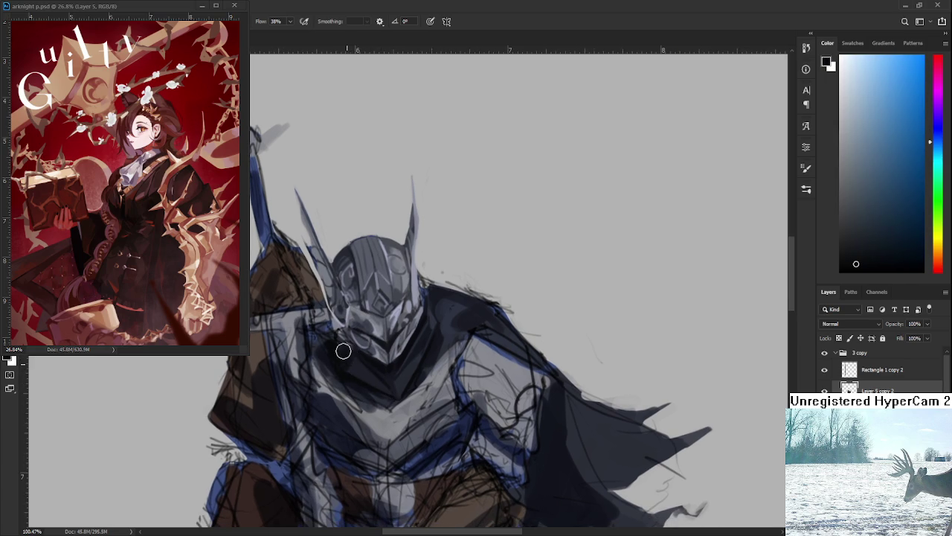
left_click(346, 367, "alt")
left_click(347, 356, "alt")
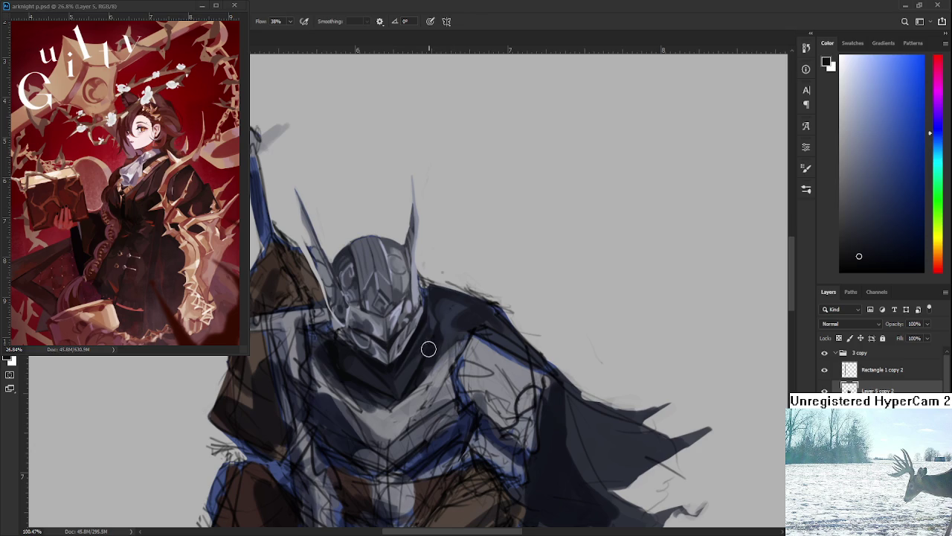
- Paint dark shadow strokes just below the helmet with a sampled dark tone
left_click_drag(418, 357, 410, 361)
left_click(350, 392, "alt")
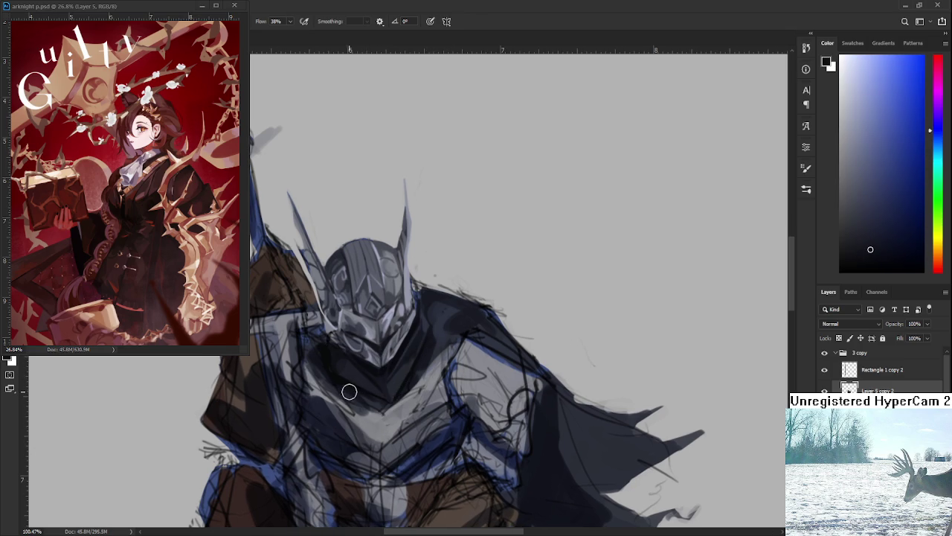
mouse_move(350, 389)
left_mouse_down()
mouse_move(379, 406)
mouse_move(355, 376)
left_mouse_up()
left_click(374, 390, "alt")
scroll(398, 392, "down", 3)
scroll(398, 392, "down", 3)
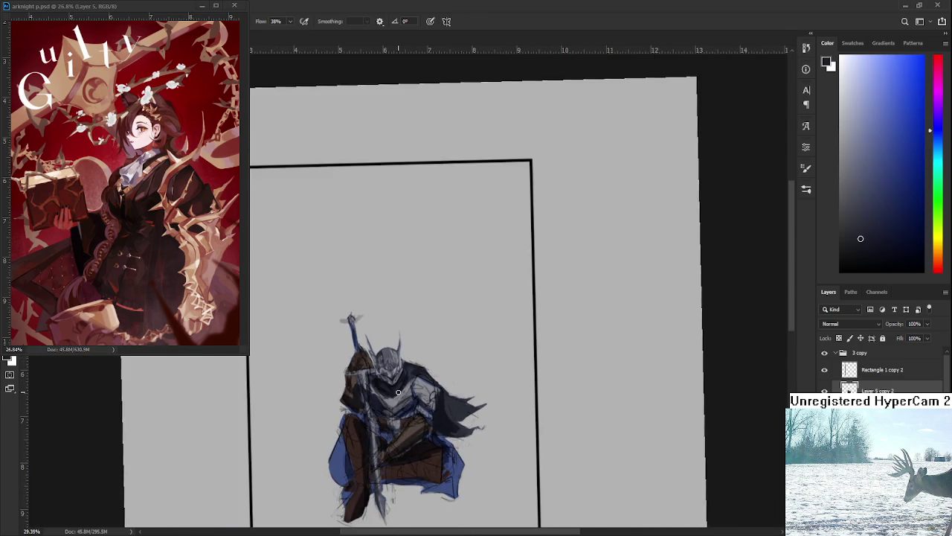
- Zoom in and sample colours from the knight's armour near the collar
scroll(398, 392, "up", 4)
scroll(398, 392, "up", 3)
mouse_move(368, 385)
left_mouse_down()
mouse_move(380, 391)
mouse_move(334, 377)
left_mouse_up()
left_click(345, 380, "alt")
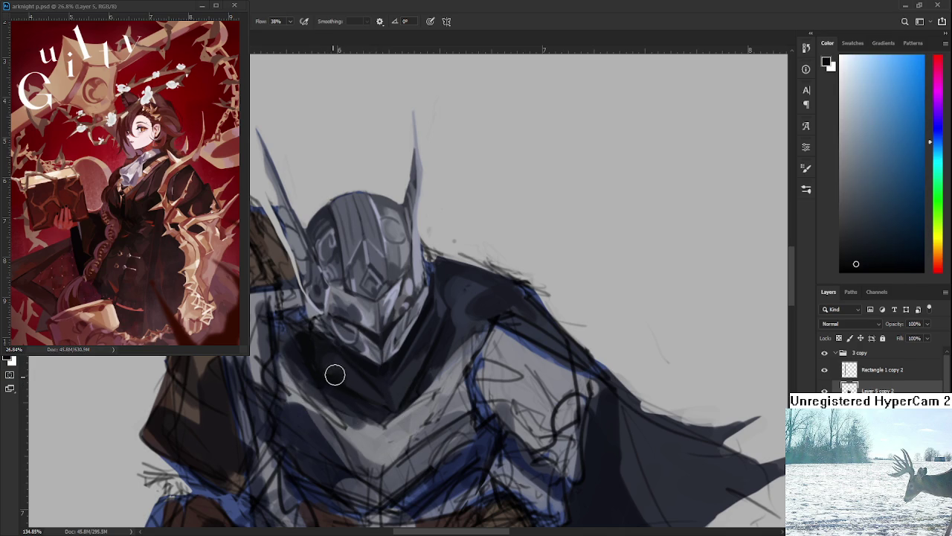
left_click(358, 374, "alt")
left_click_drag(358, 374, 340, 372)
left_click_drag(425, 376, 420, 390)
left_click(418, 389, "alt")
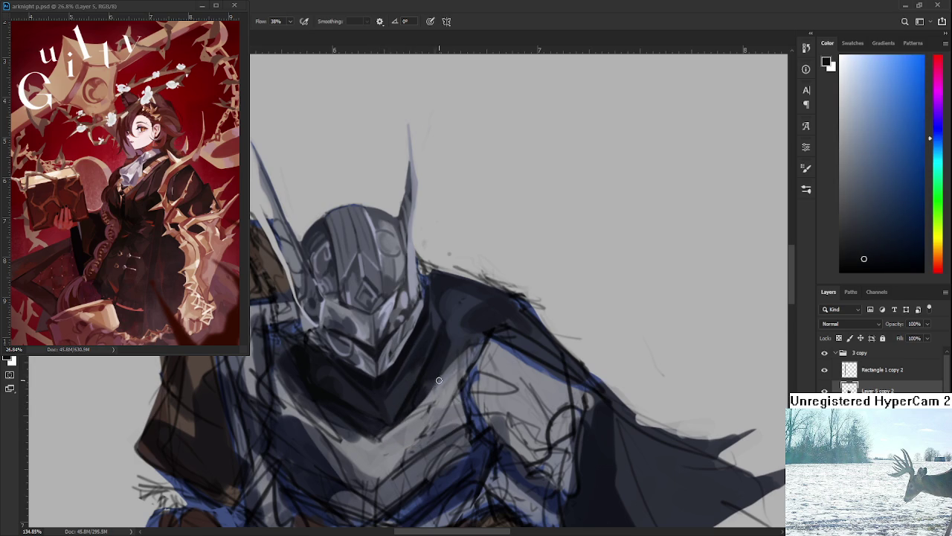
- Pick a light grey from the armour and brush it softly over the dark collar
left_click(379, 437, "alt")
left_click(381, 431, "alt")
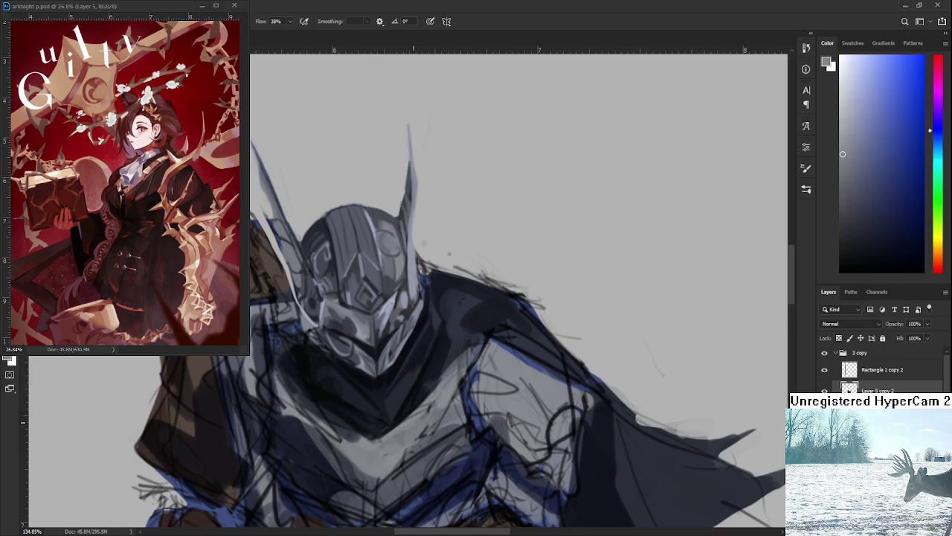
left_click_drag(445, 385, 375, 441)
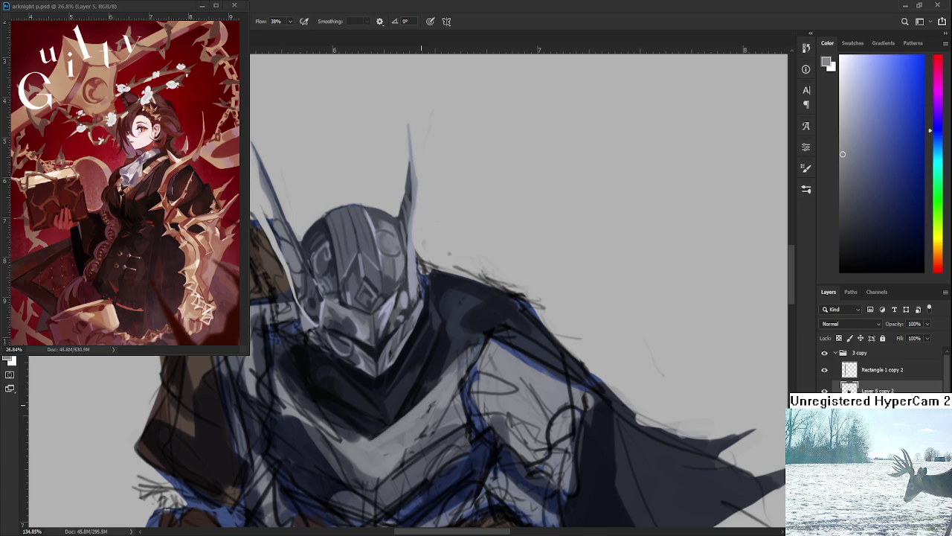
scroll(432, 327, "down", 5)
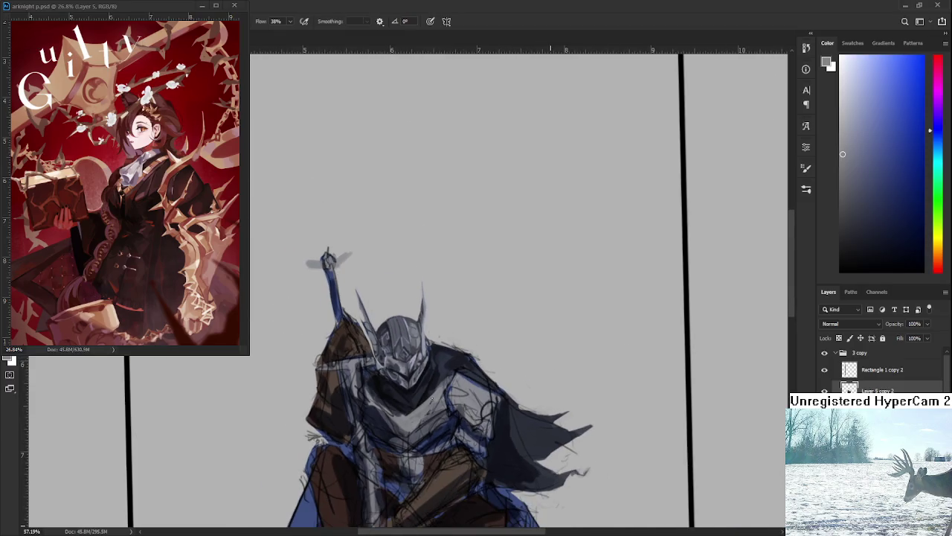
scroll(432, 327, "up", 3)
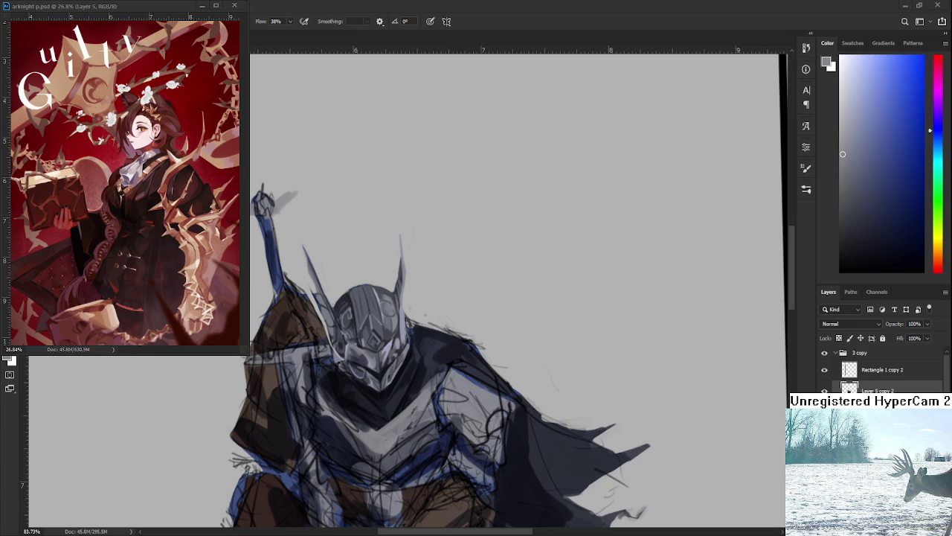
- Zoom in on the knight sketch to continue shading
scroll(471, 383, "up", 2)
scroll(454, 381, "up", 2)
scroll(439, 380, "up", 2)
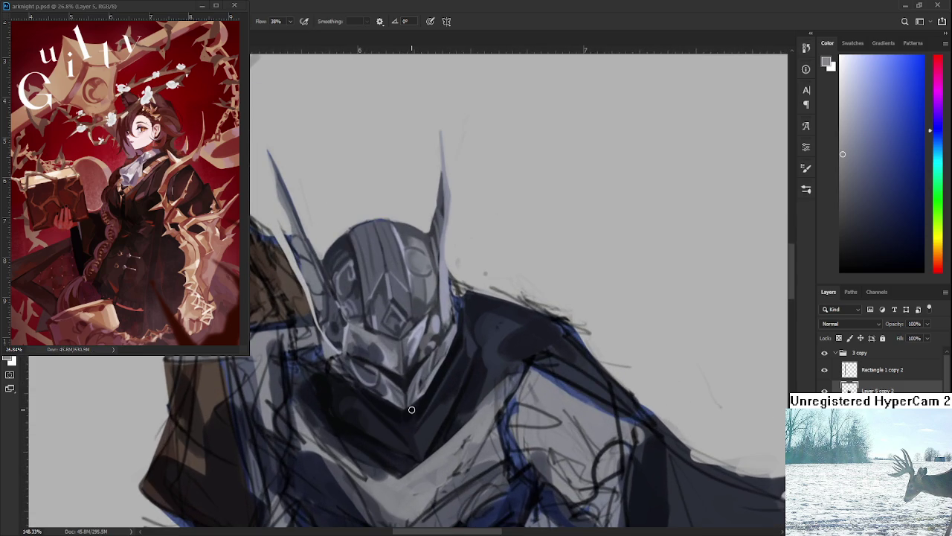
- Sample a near-black from the knight's armour
left_click(429, 377, "alt")
left_click(446, 349, "alt")
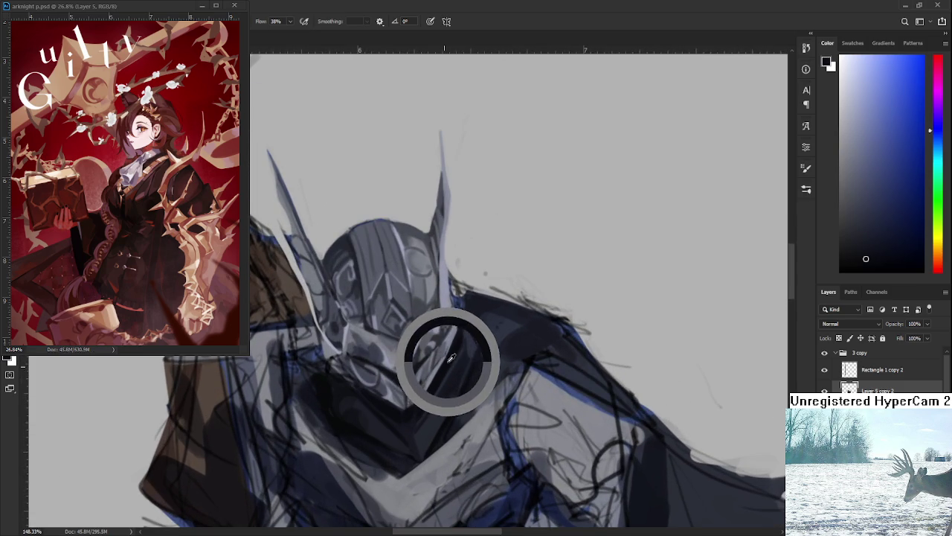
left_click(453, 351, "alt")
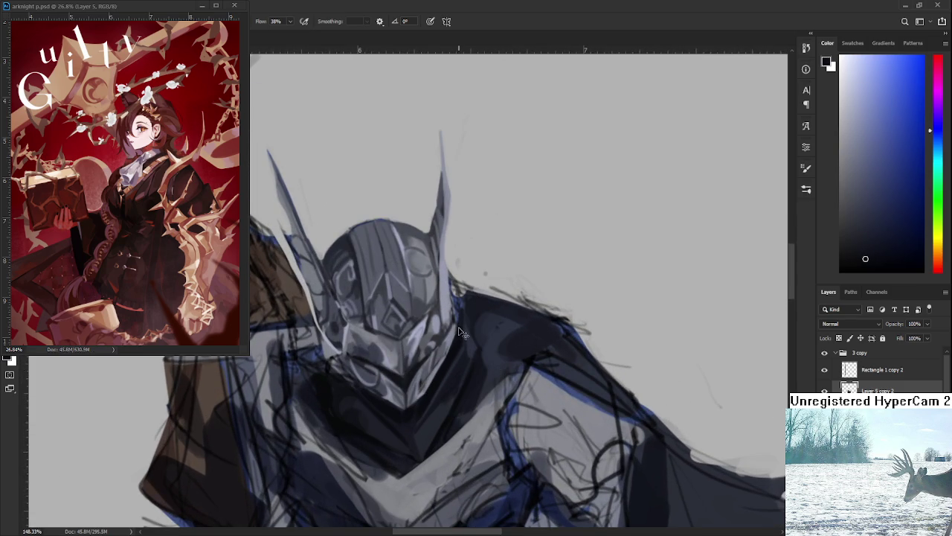
scroll(454, 351, "down", 1)
scroll(487, 324, "up", 1)
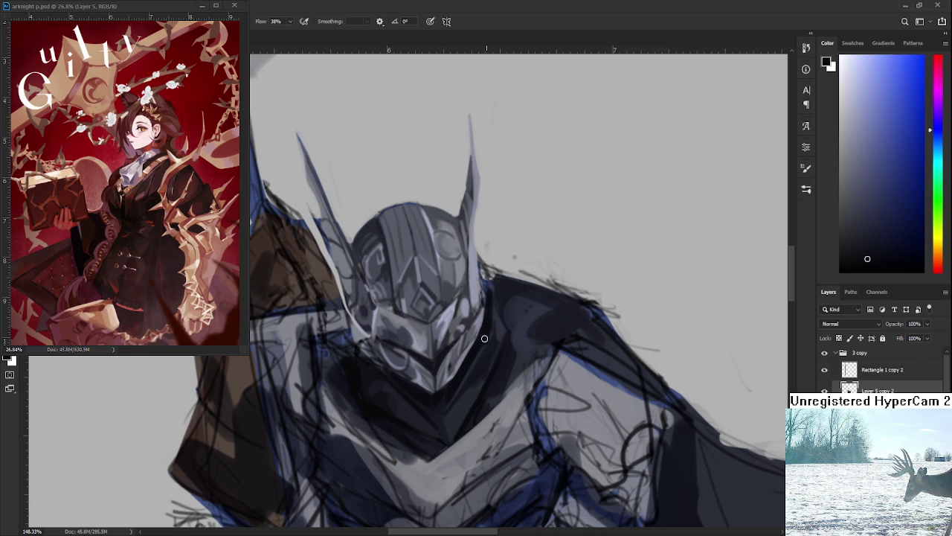
scroll(487, 324, "down", 1)
scroll(489, 337, "up", 1)
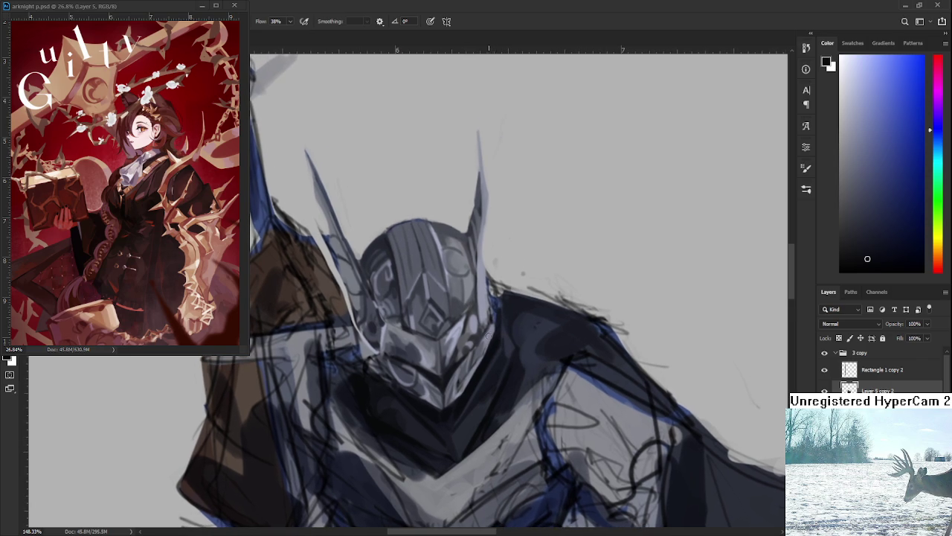
- Pick blue-grey armour tones and paint a dark stroke along the neck edge
left_click(490, 327, "alt")
left_click(494, 324, "alt")
left_click(486, 342, "alt")
left_click(496, 301, "alt")
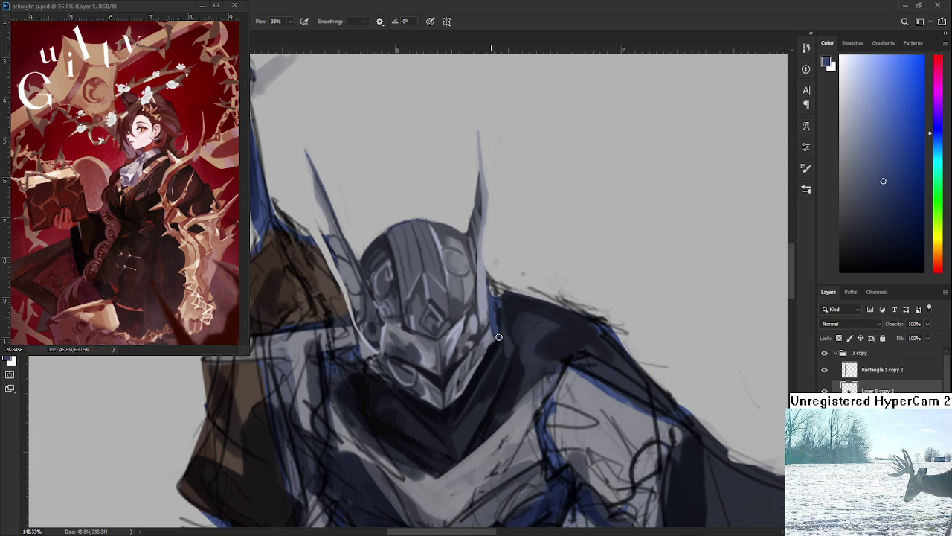
left_click_drag(490, 292, 497, 332)
left_click(493, 346, "alt")
mouse_move(521, 389)
left_mouse_down()
mouse_move(499, 466)
mouse_move(549, 512)
mouse_move(543, 496)
left_mouse_up()
- Zoom out and eyedrop a light grey-blue from the knight's helmet
scroll(525, 291, "down", 3)
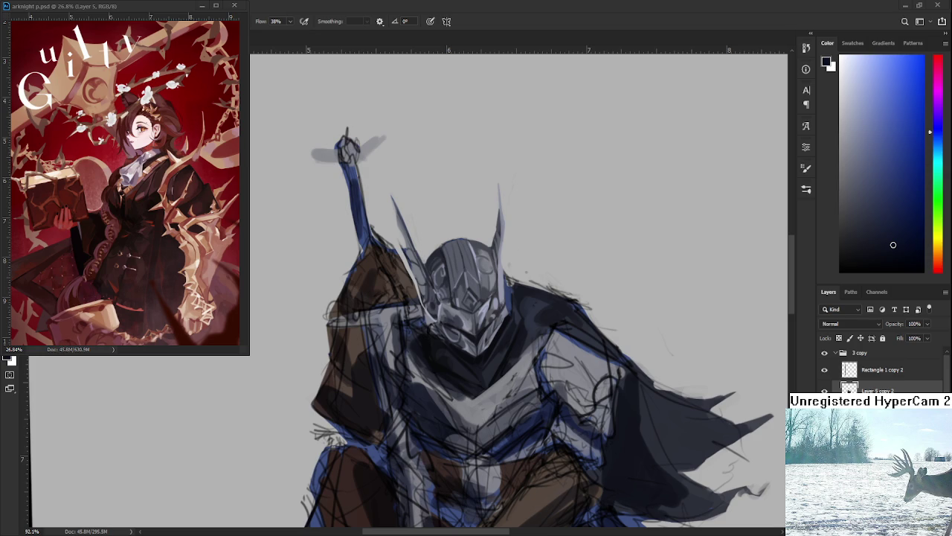
left_click(520, 298, "alt")
left_click(513, 295, "alt")
- Sample a range of shades from the helmet, ending on a near-black
left_click(483, 346, "alt")
left_click(476, 354, "alt")
left_click(486, 354, "alt")
left_click(486, 345, "alt")
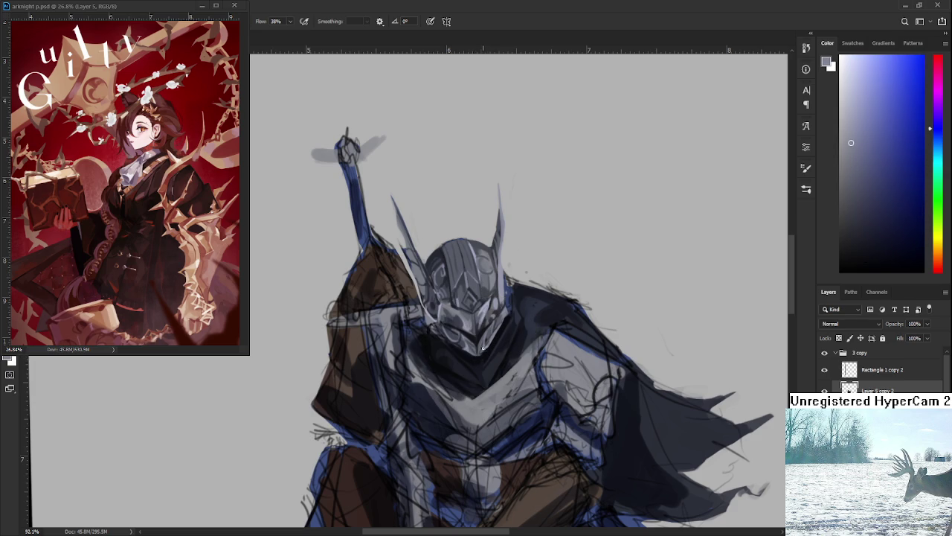
left_click(487, 351, "alt")
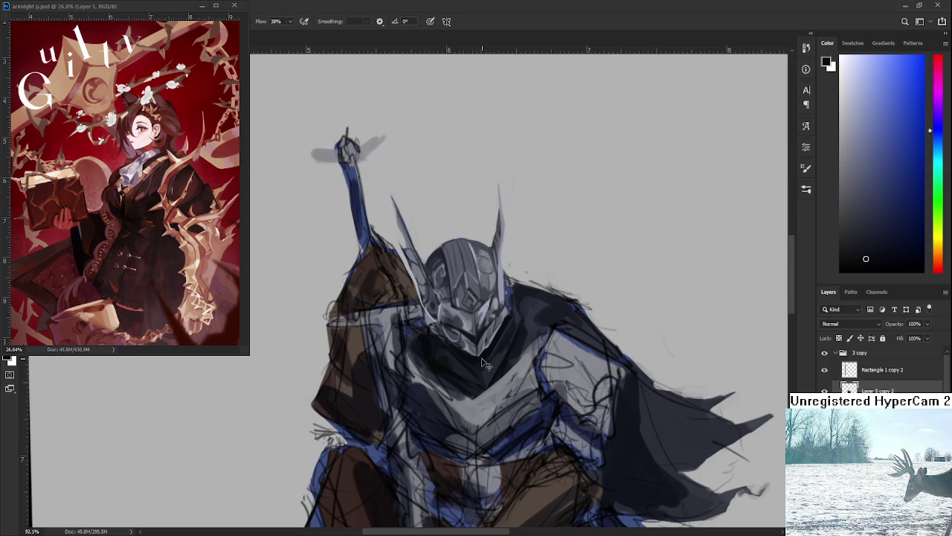
left_click(476, 358, "alt")
left_click_drag(476, 349, 446, 370)
left_click(481, 354, "alt")
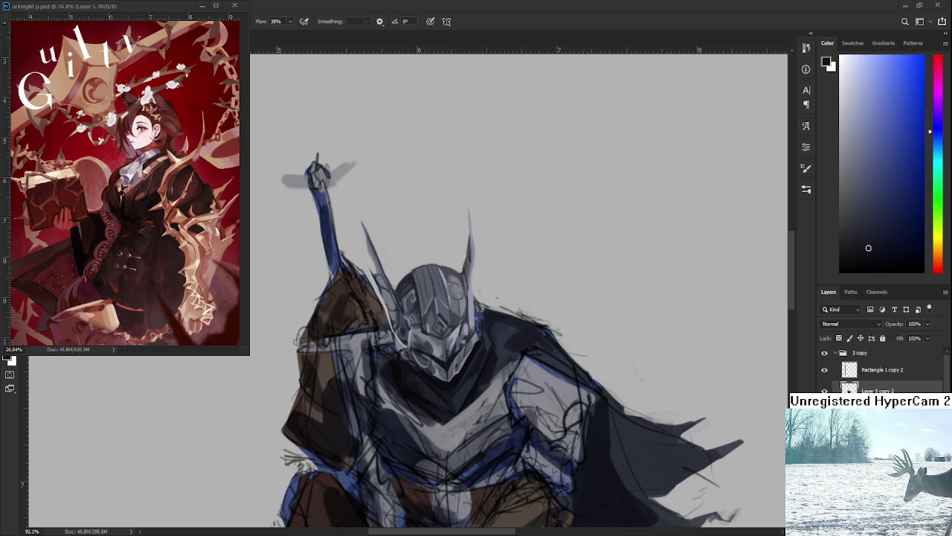
scroll(445, 322, "down", 3)
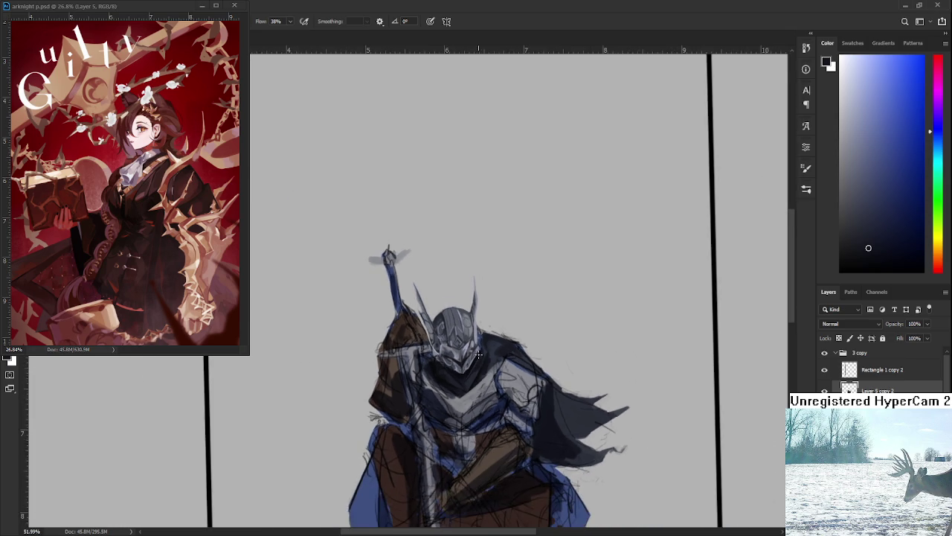
scroll(445, 321, "up", 3)
scroll(445, 322, "up", 2)
scroll(445, 321, "down", 1)
scroll(446, 335, "down", 1)
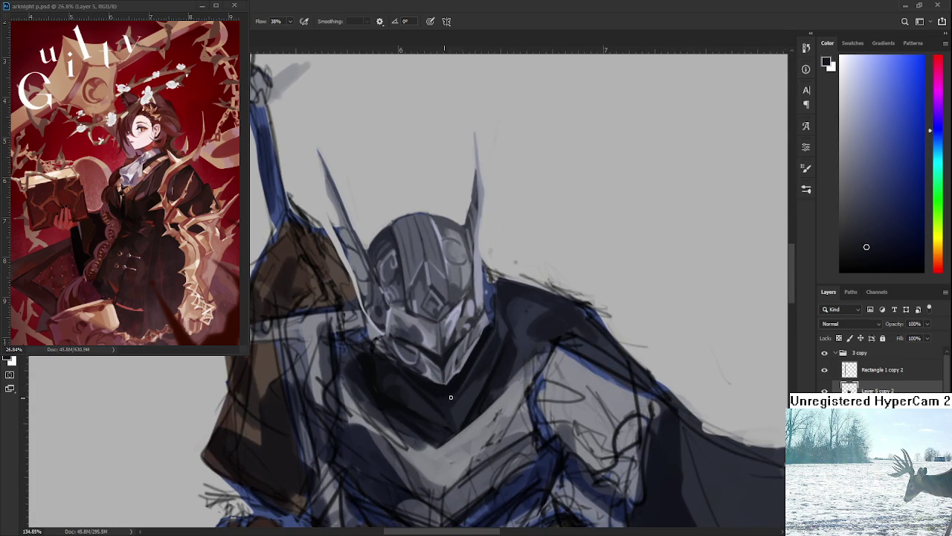
left_click(463, 428, "alt")
scroll(529, 327, "down", 2)
scroll(529, 327, "down", 2)
scroll(529, 327, "up", 1)
scroll(529, 328, "up", 2)
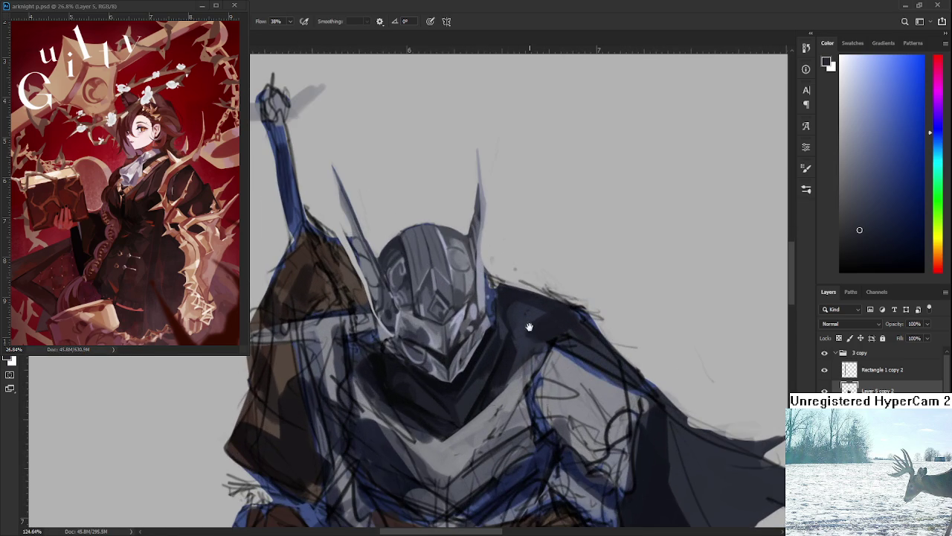
scroll(529, 327, "up", 1)
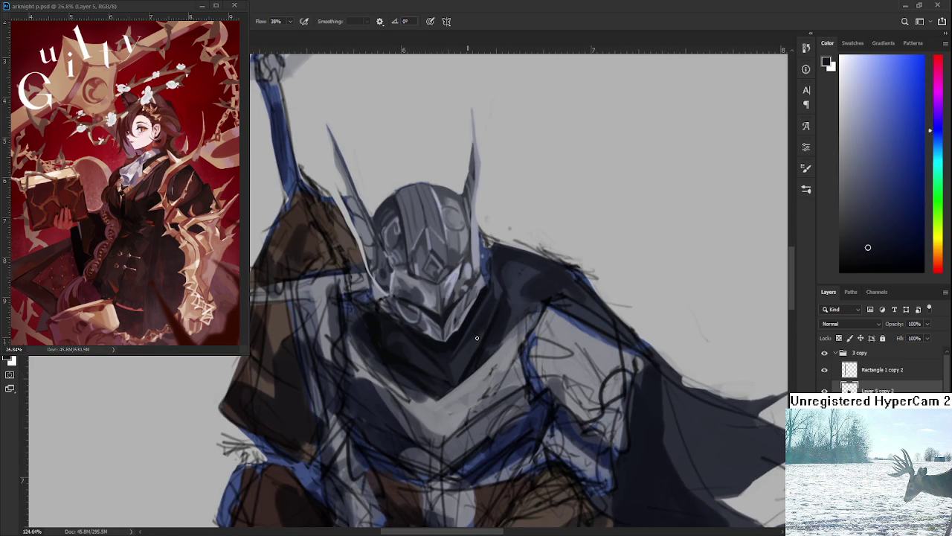
left_click(476, 337, "alt")
left_click_drag(477, 337, 478, 338)
left_click(473, 349, "alt")
scroll(485, 352, "down", 1)
scroll(485, 353, "down", 5)
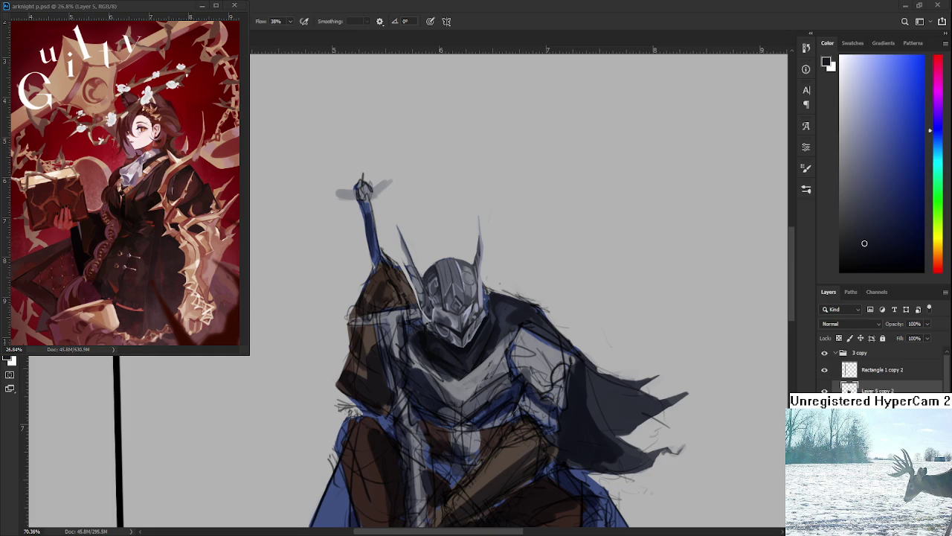
- Go to the Home screen and open Raid.psd from Recent files
scroll(510, 309, "down", 3)
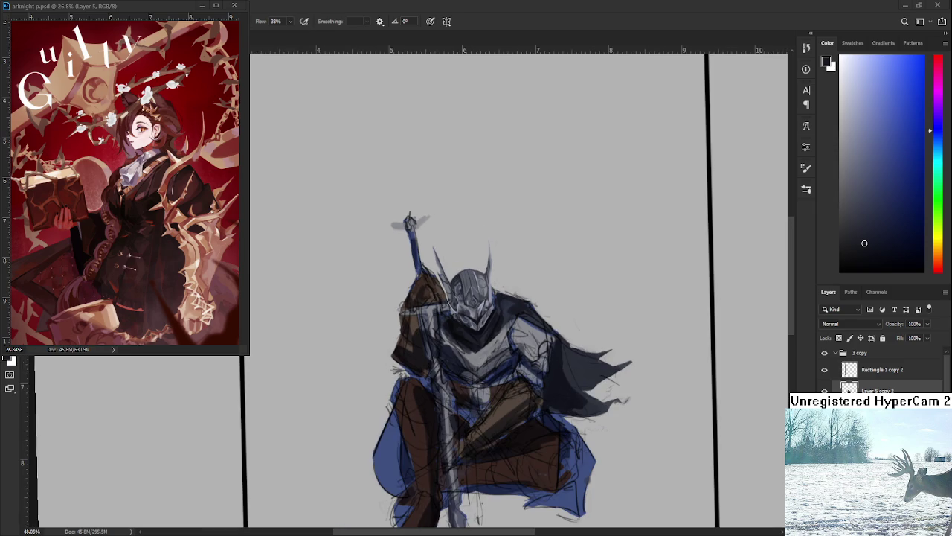
left_click(201, 5)
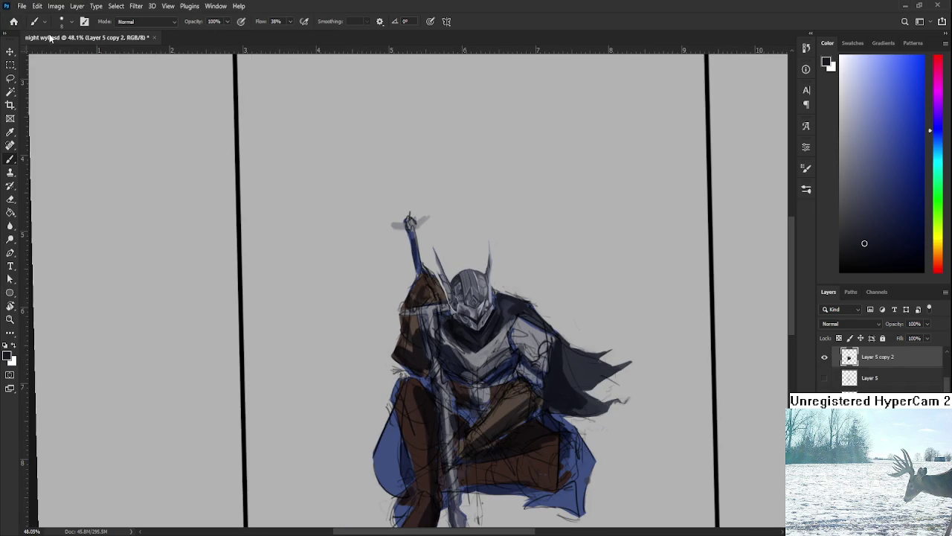
left_click(9, 26)
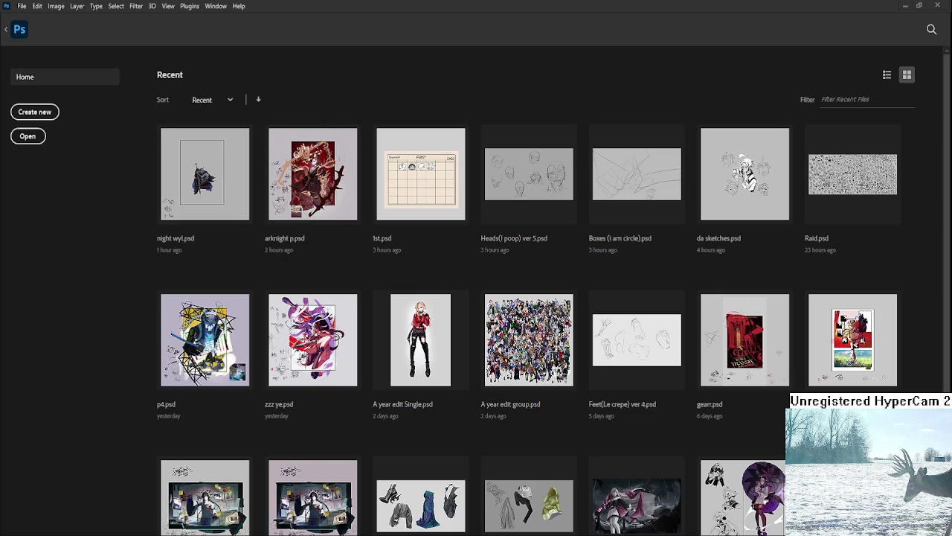
left_click(852, 179)
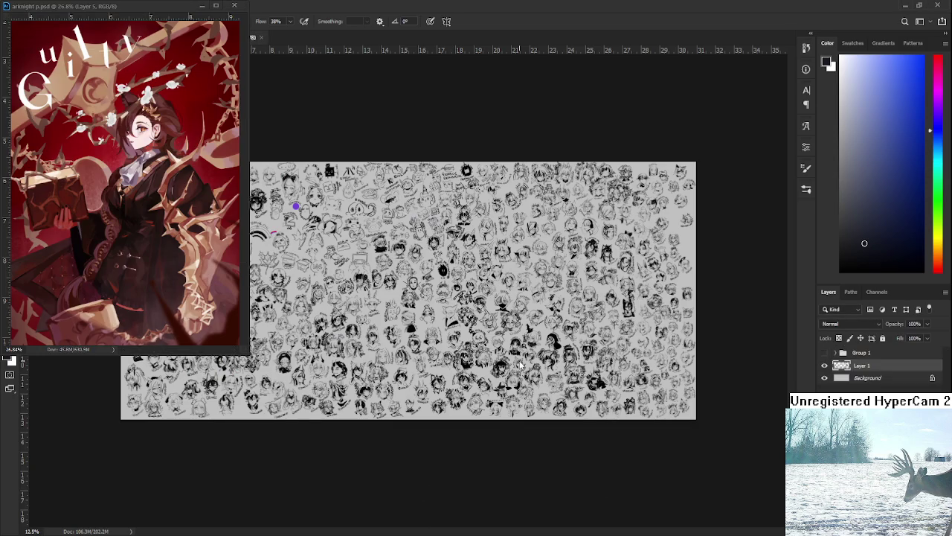
scroll(543, 375, "up", 5)
scroll(543, 373, "up", 2)
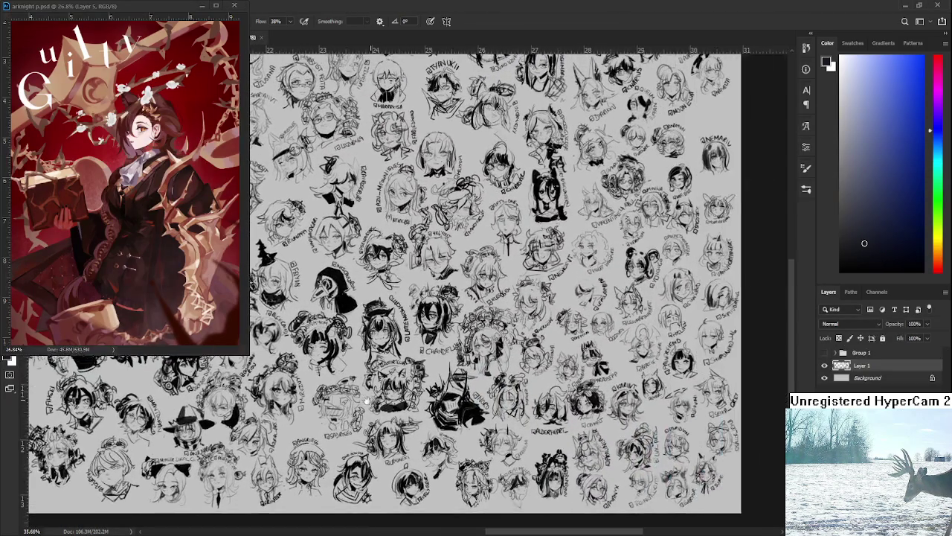
scroll(450, 346, "up", 6)
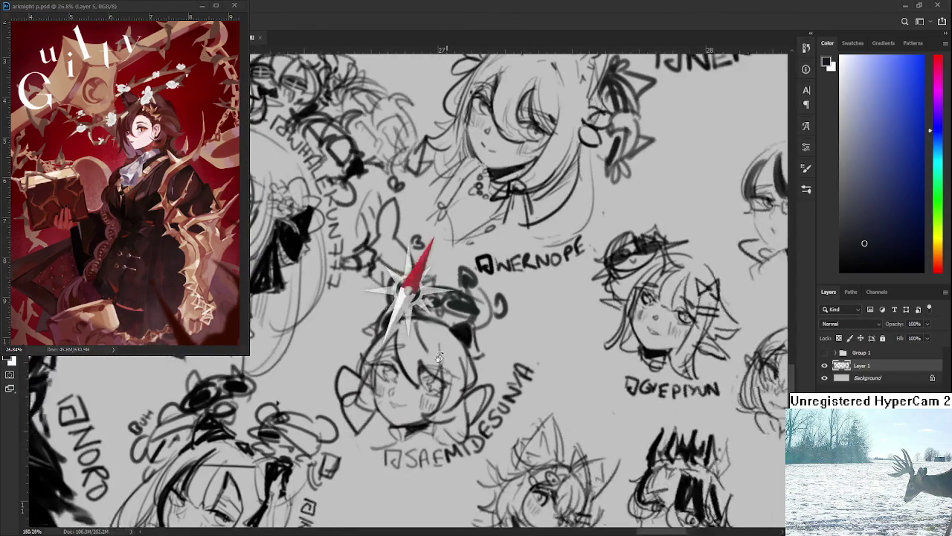
- Tilt the canvas and brush in the left contour, top and hair of a new head
left_click_drag(439, 357, 340, 303)
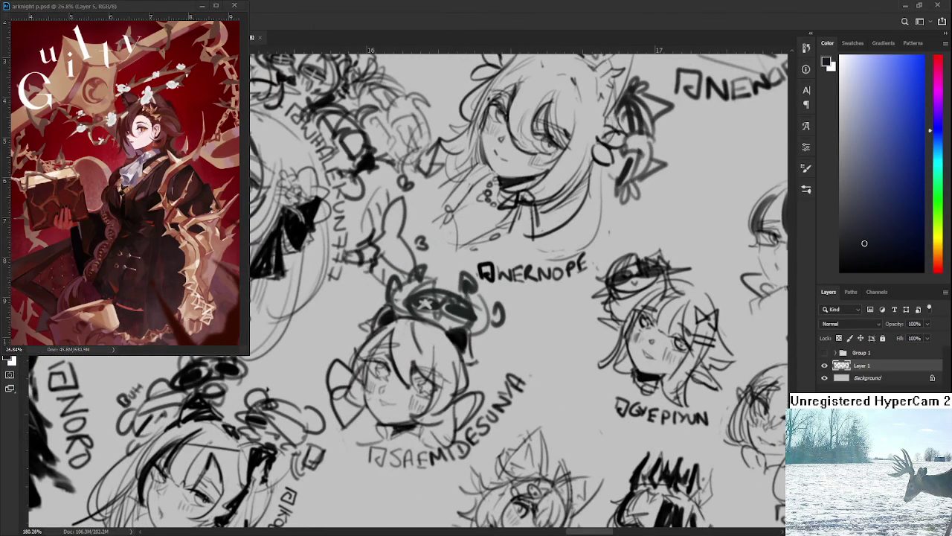
key("b")
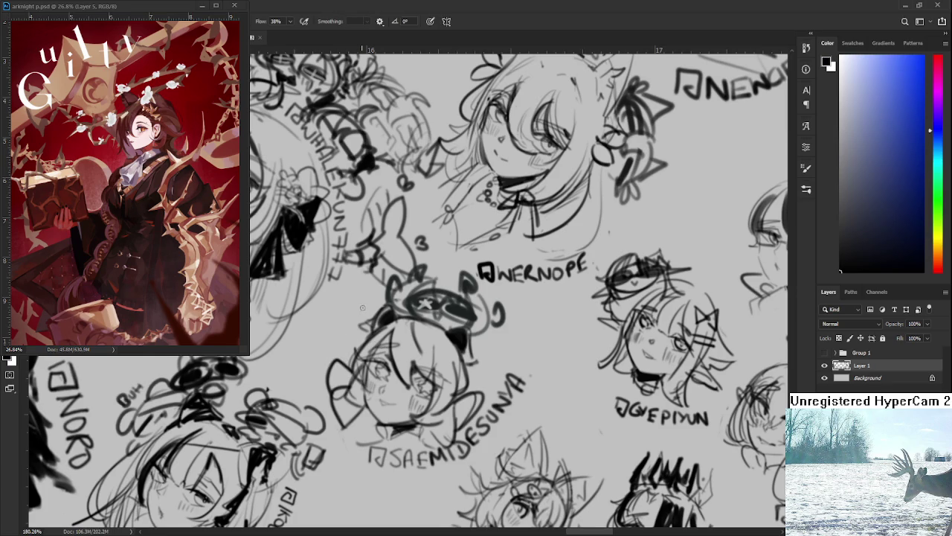
left_click_drag(363, 305, 329, 363)
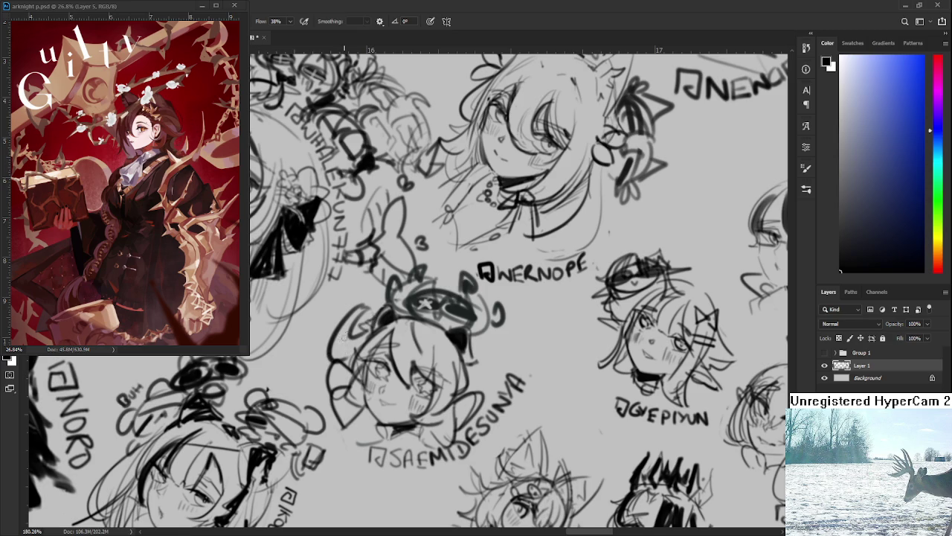
left_click_drag(370, 311, 329, 368)
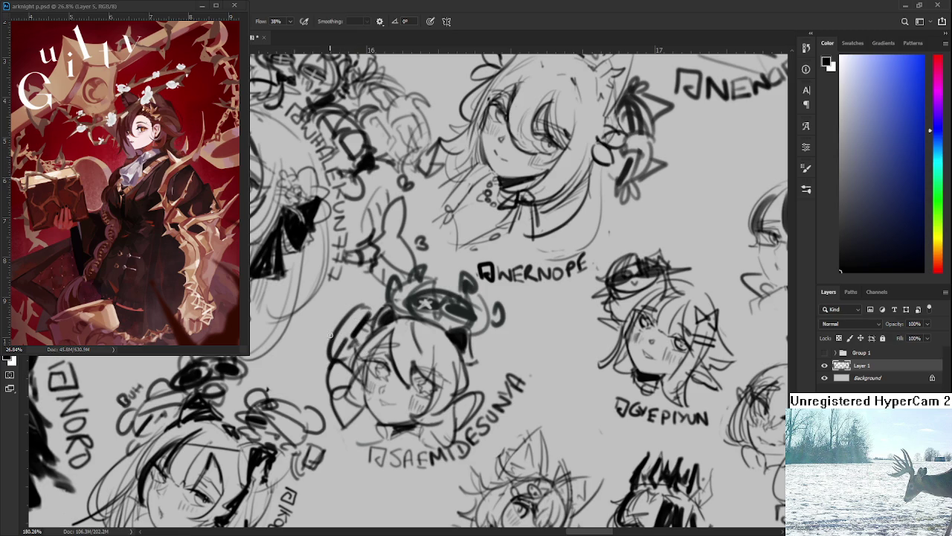
mouse_move(372, 324)
left_mouse_down()
mouse_move(343, 311)
mouse_move(349, 322)
mouse_move(327, 355)
mouse_move(333, 321)
mouse_move(311, 369)
left_mouse_up()
mouse_move(375, 305)
left_mouse_down()
mouse_move(368, 290)
mouse_move(377, 314)
mouse_move(322, 335)
mouse_move(381, 316)
left_mouse_up()
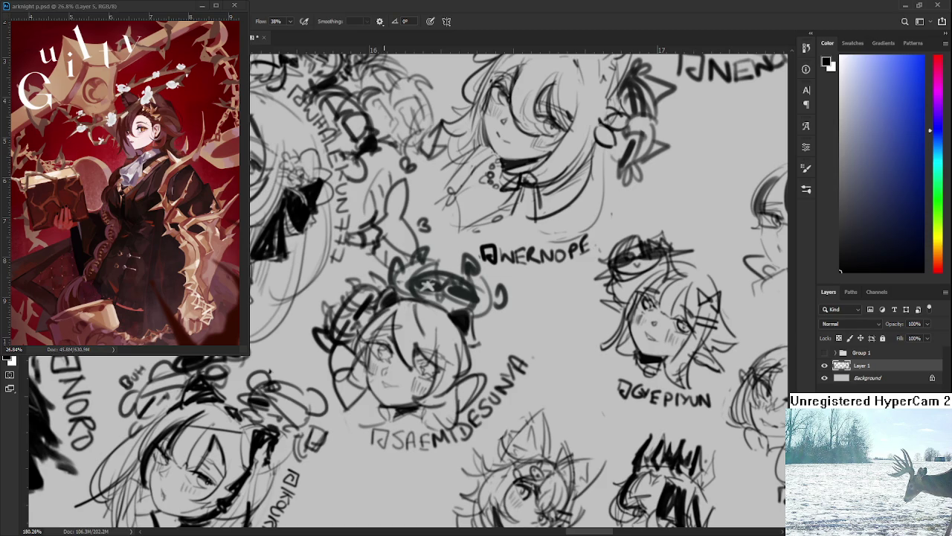
- Zoom out and paste the copied anime artwork as a new layer
scroll(380, 311, "down", 4)
scroll(380, 311, "down", 3)
scroll(380, 311, "up", 2)
scroll(329, 454, "up", 2)
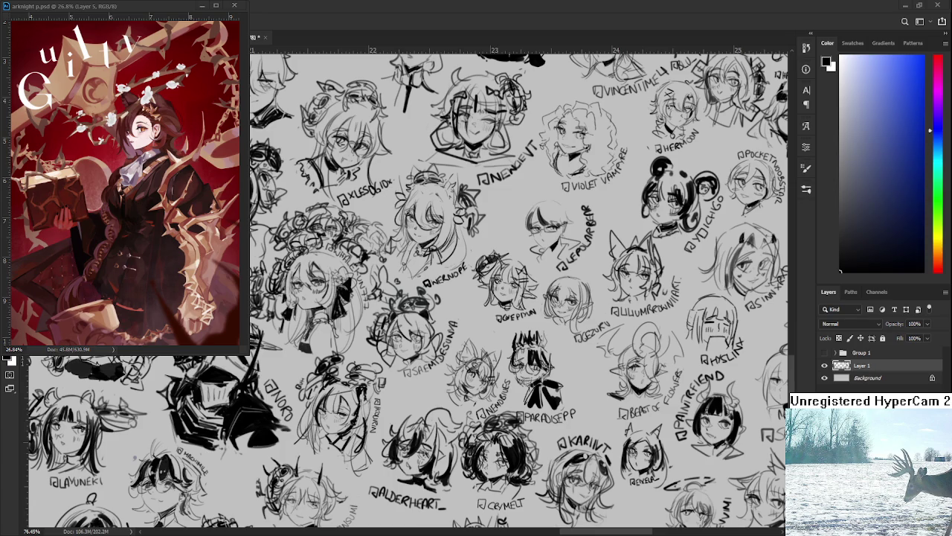
scroll(456, 225, "down", 3)
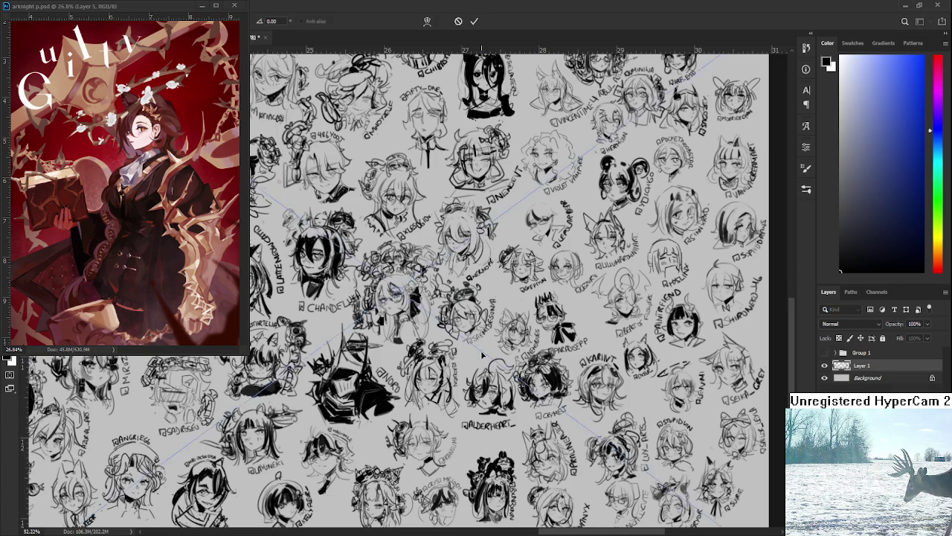
key("ctrl+v")
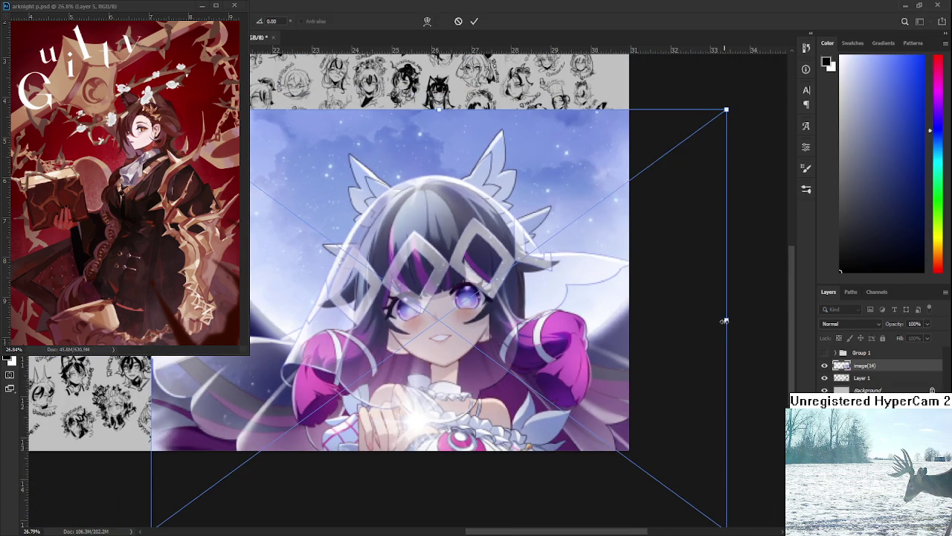
- Shrink the pasted artwork, move it down and right over the sheet, and commit it
left_click_drag(717, 321, 454, 321)
left_click_drag(392, 349, 534, 352)
key("Return")
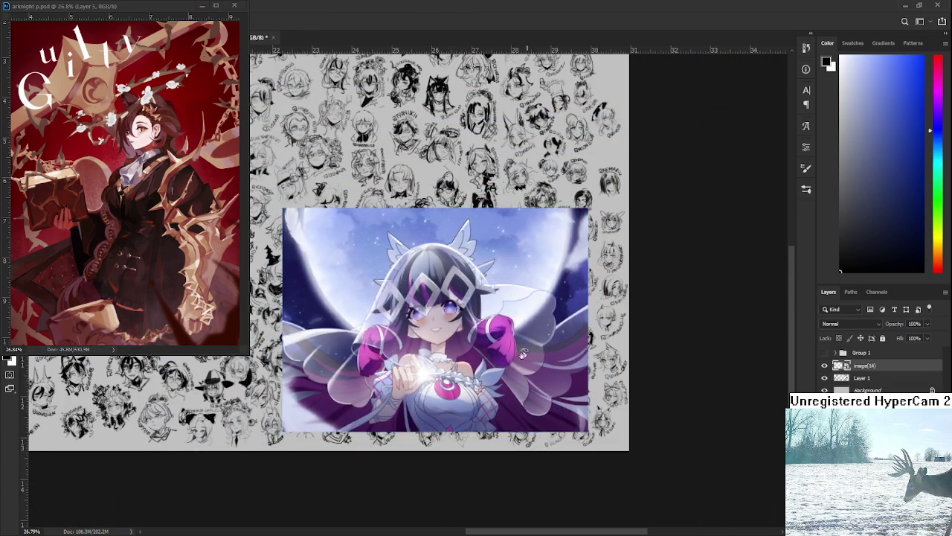
scroll(543, 355, "up", 2)
scroll(558, 360, "up", 2)
scroll(571, 367, "up", 2)
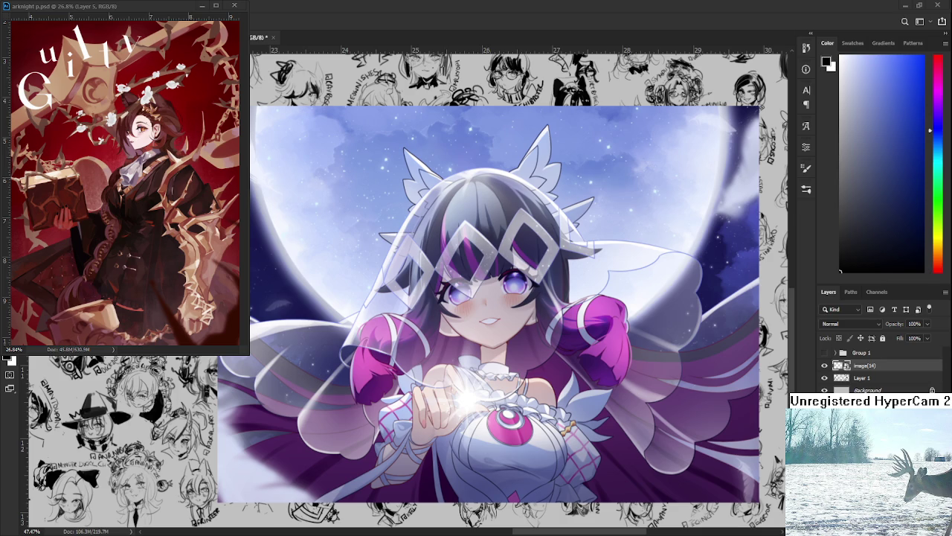
- Zoom around the sheet and minimize the floating reference artwork window
scroll(545, 366, "down", 1)
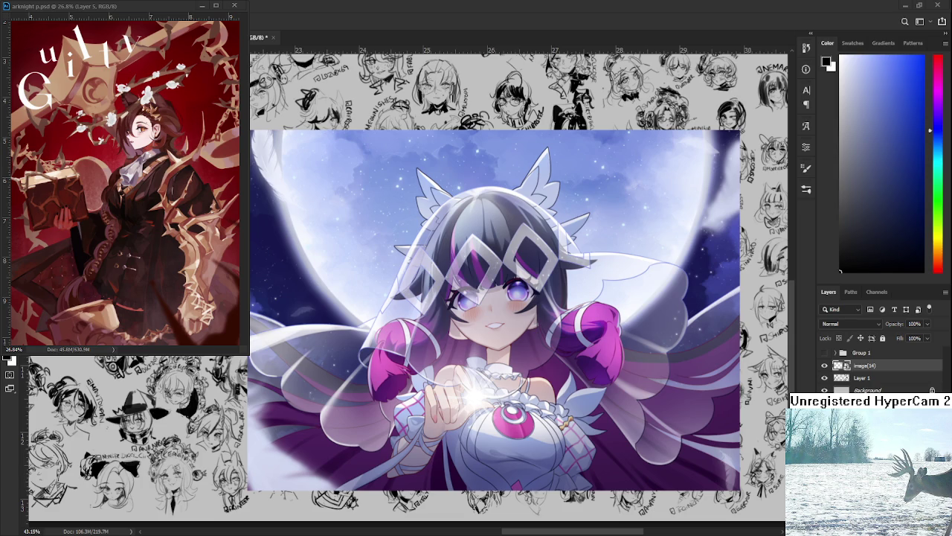
scroll(501, 346, "up", 2)
scroll(501, 346, "up", 2)
scroll(501, 346, "up", 2)
scroll(501, 346, "up", 1)
scroll(501, 346, "down", 1)
scroll(501, 346, "down", 1)
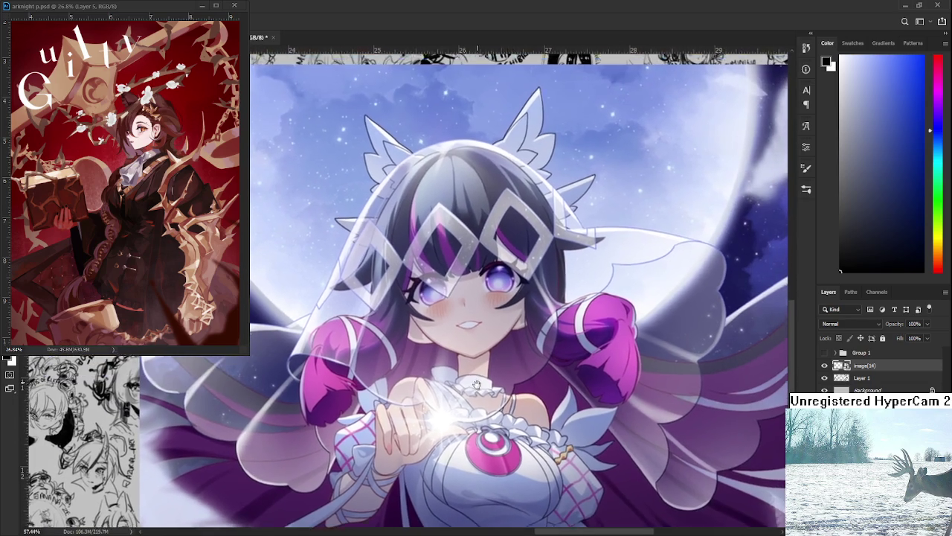
scroll(490, 372, "down", 1)
scroll(485, 399, "down", 1)
scroll(491, 396, "down", 1)
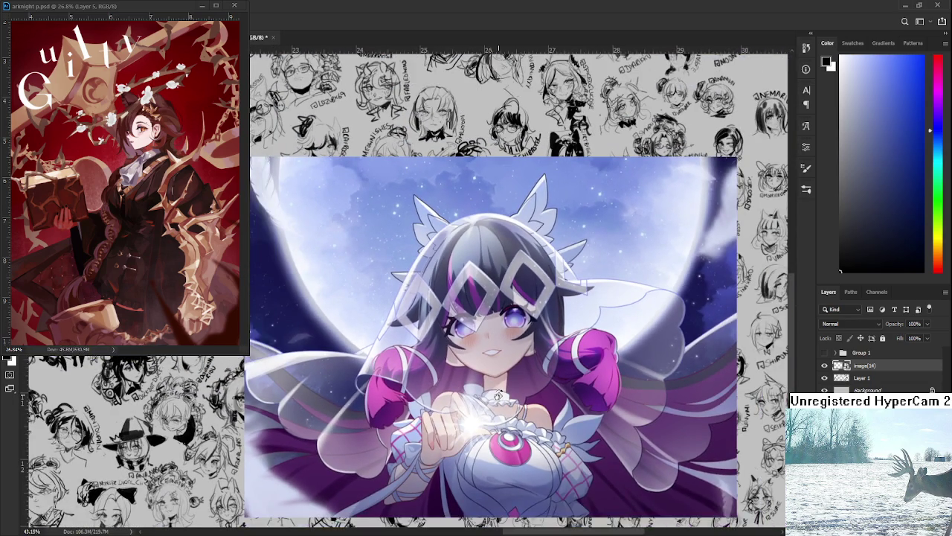
scroll(497, 394, "up", 1)
left_click_drag(496, 395, 499, 388)
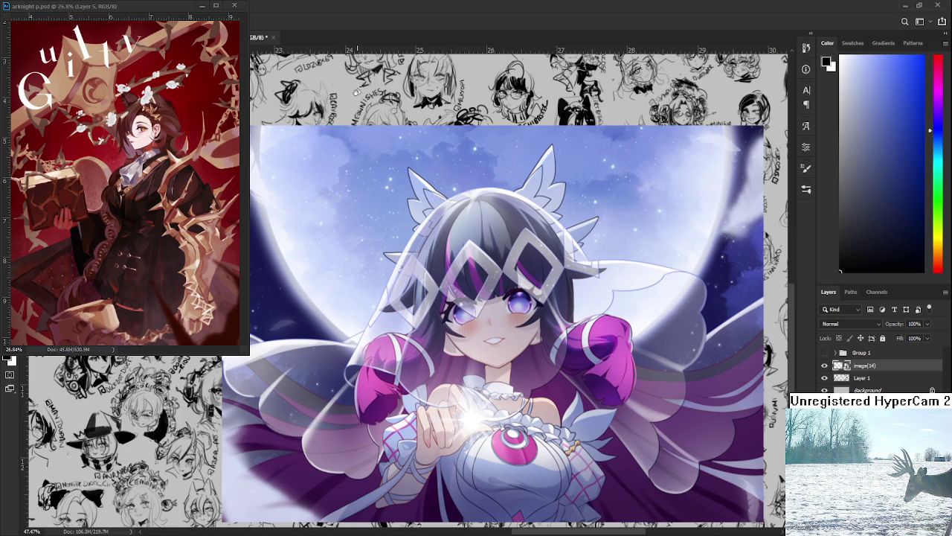
left_click(201, 5)
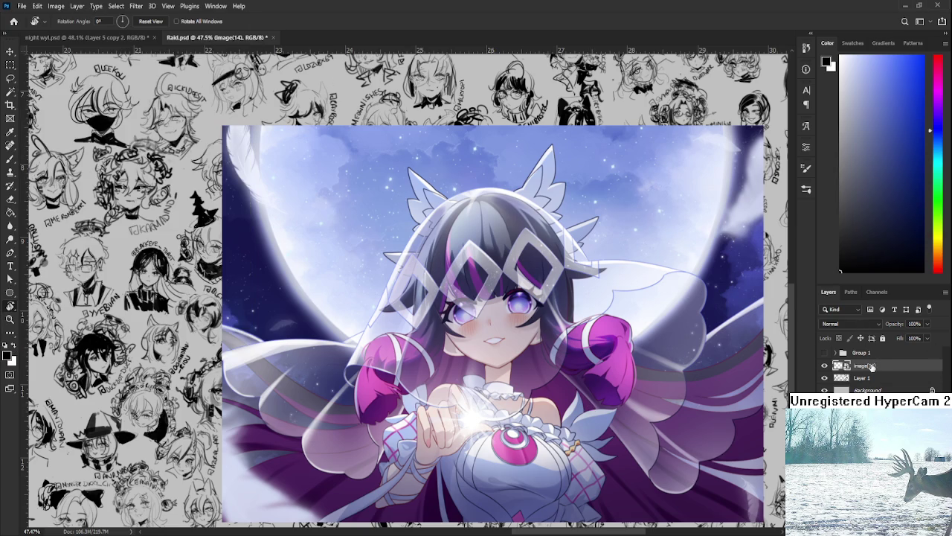
- Scale the artwork down to about a third and move it up and left
key("ctrl+t")
key("ctrl+0")
left_click_drag(724, 477, 569, 365)
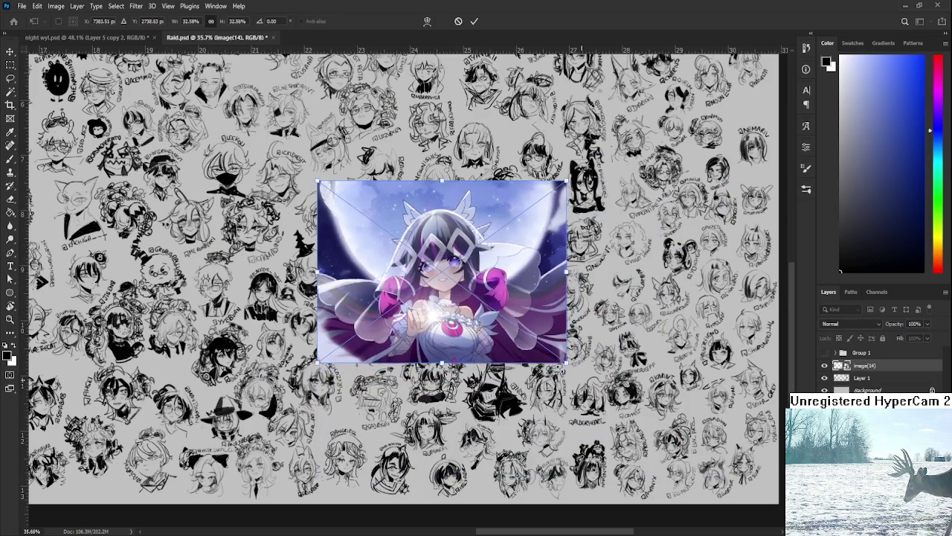
mouse_move(511, 319)
left_mouse_down()
mouse_move(417, 313)
mouse_move(465, 344)
left_mouse_up()
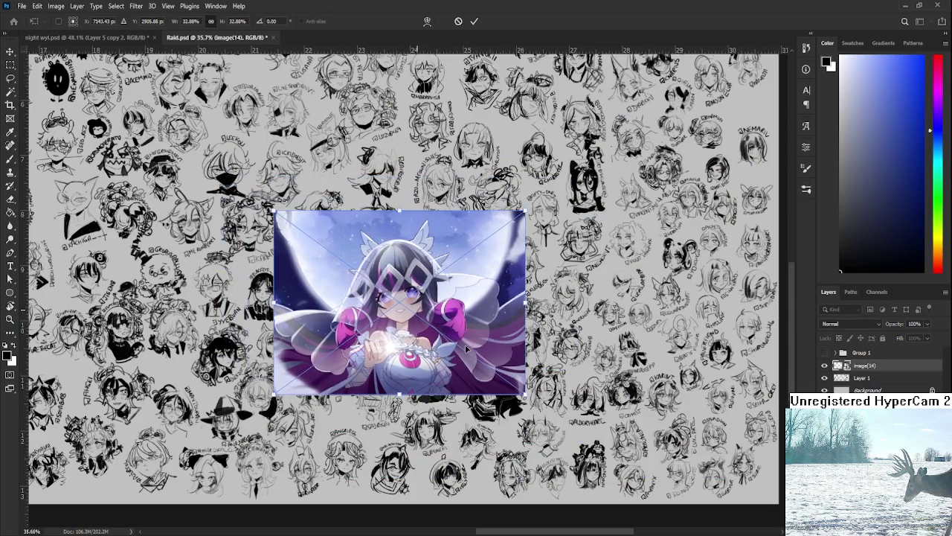
key("Return")
key("r")
- On Layer 1, lasso one of the head sketches and transform it
scroll(506, 346, "up", 3)
scroll(519, 346, "up", 1)
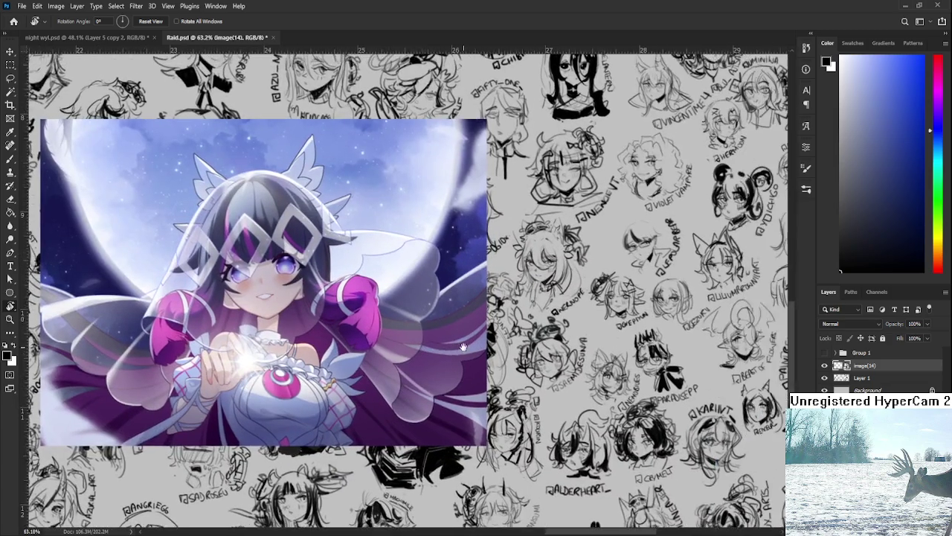
scroll(519, 346, "up", 1)
scroll(520, 346, "up", 1)
left_click(862, 378)
mouse_move(563, 301)
left_mouse_down()
mouse_move(519, 328)
mouse_move(518, 359)
mouse_move(604, 376)
mouse_move(521, 363)
mouse_move(481, 405)
mouse_move(624, 282)
left_mouse_up()
key("l")
key("ctrl+t")
scroll(483, 407, "down", 2)
scroll(485, 409, "down", 1)
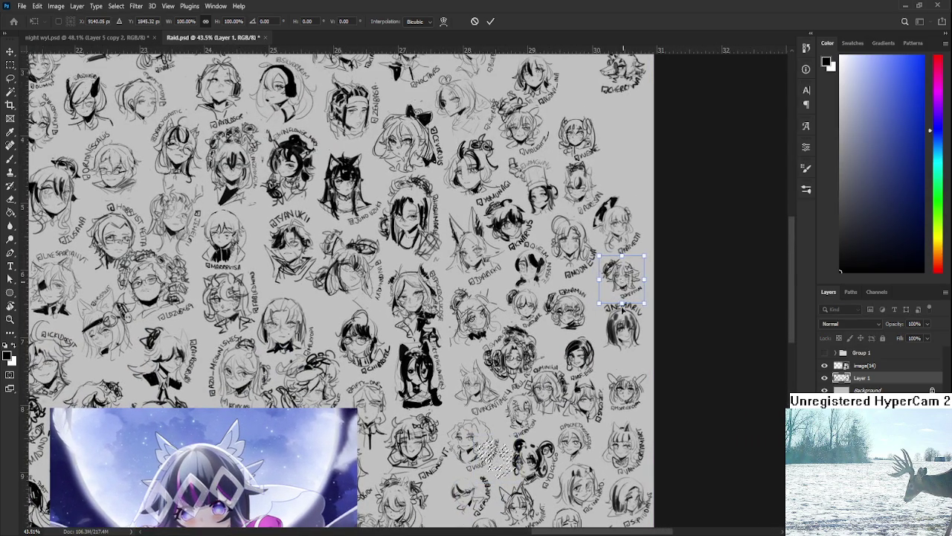
key("Return")
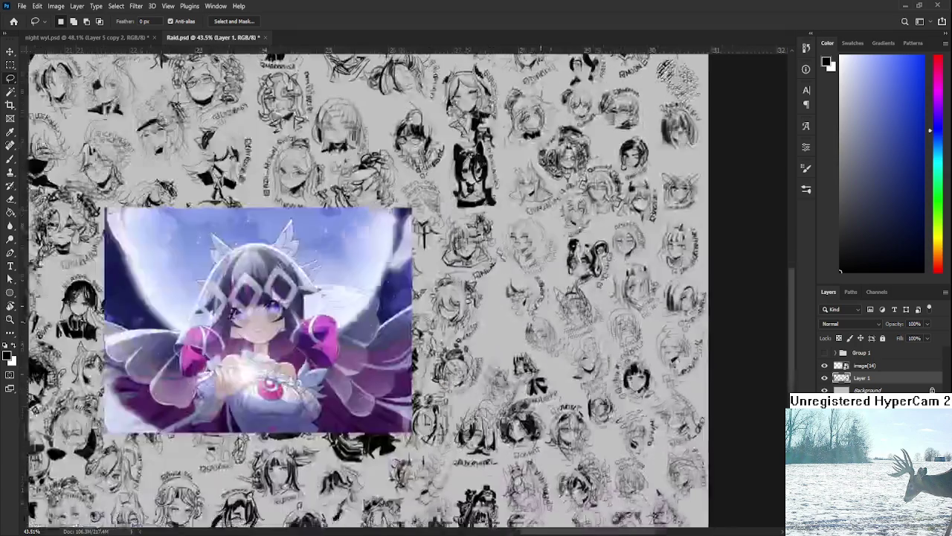
scroll(380, 331, "up", 2)
scroll(380, 331, "up", 2)
scroll(380, 332, "up", 1)
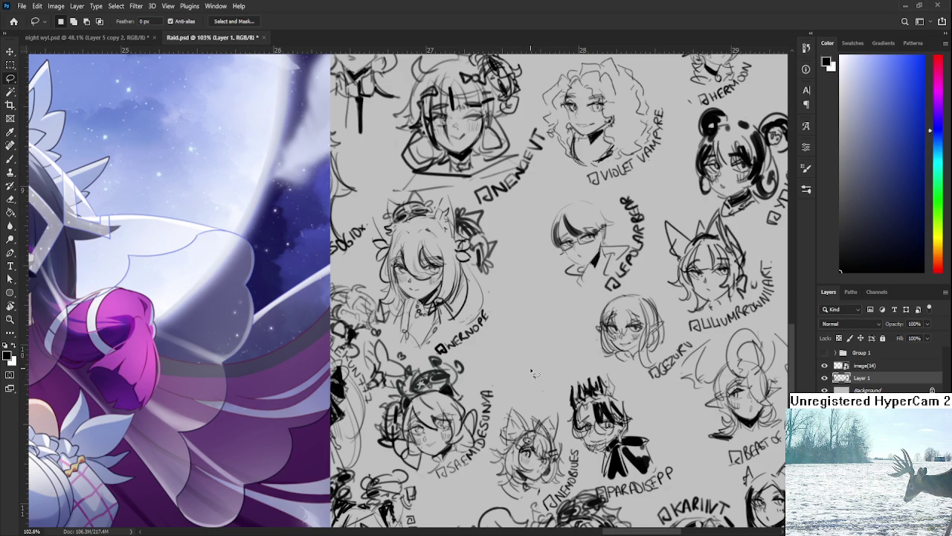
- Move to the empty space beside the NERNOPE tag and brush the first face curves
scroll(523, 379, "up", 2)
scroll(523, 336, "up", 2)
scroll(510, 342, "up", 1)
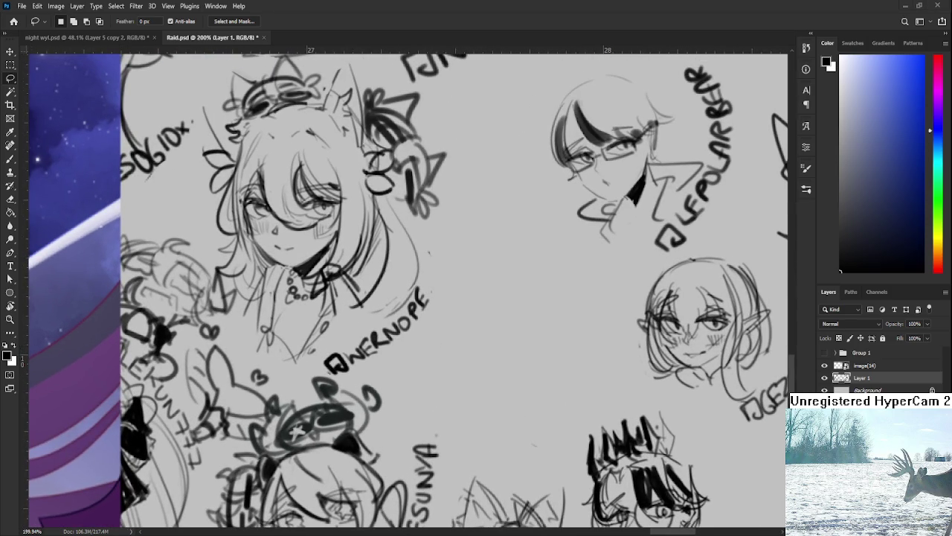
scroll(475, 345, "right", 2)
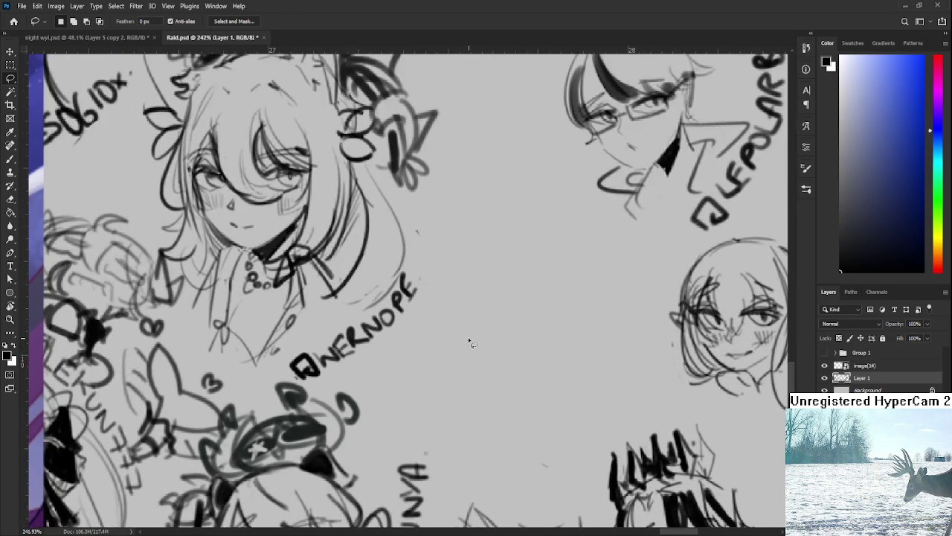
scroll(484, 349, "down", 2)
scroll(497, 348, "down", 1)
scroll(498, 348, "up", 2)
scroll(497, 347, "right", 1)
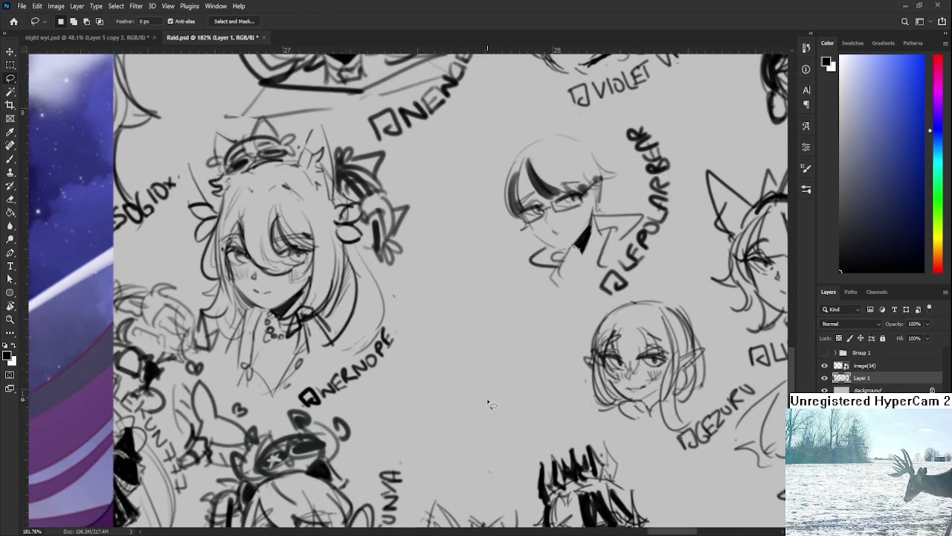
key("b")
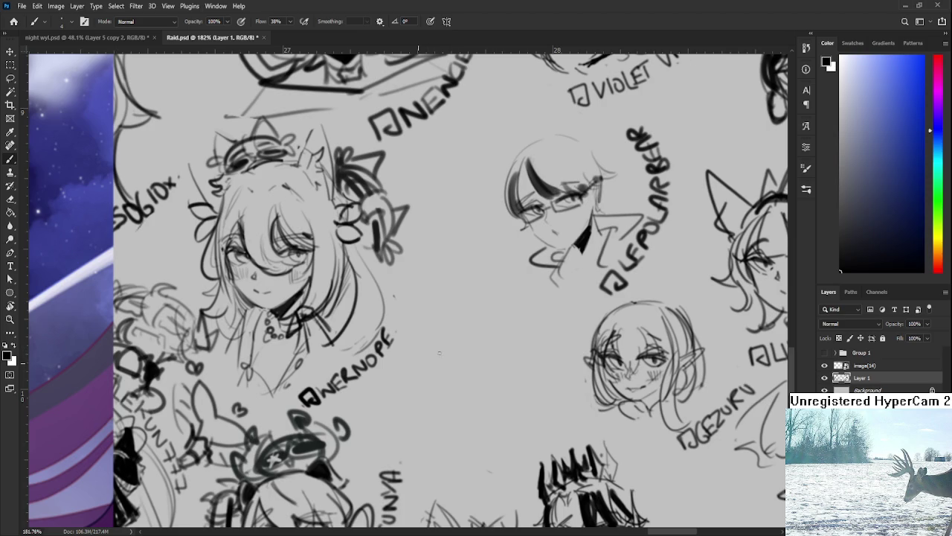
key("l")
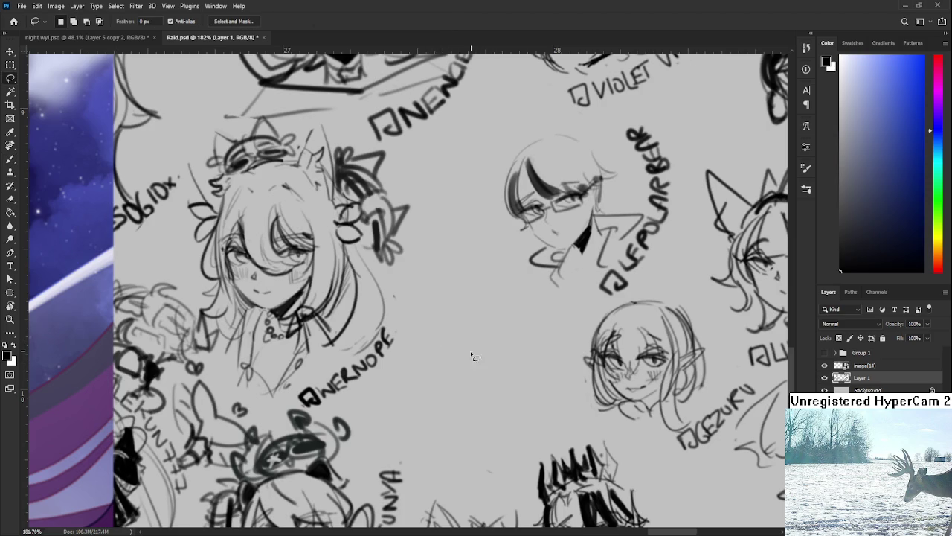
scroll(478, 350, "down", 1)
scroll(479, 350, "left", 2)
key("b")
mouse_move(432, 372)
left_mouse_down()
mouse_move(467, 367)
mouse_move(461, 383)
mouse_move(466, 363)
mouse_move(445, 361)
mouse_move(459, 341)
mouse_move(487, 371)
mouse_move(493, 336)
mouse_move(489, 357)
mouse_move(502, 338)
mouse_move(489, 329)
left_mouse_up()
- Add a small mouth, blush hatching under the left eye, and detail both eyes
scroll(482, 352, "down", 1)
mouse_move(464, 363)
left_mouse_down()
mouse_move(488, 362)
mouse_move(443, 364)
left_mouse_up()
left_click_drag(449, 352, 451, 367)
left_click_drag(458, 351, 457, 364)
scroll(476, 351, "up", 1)
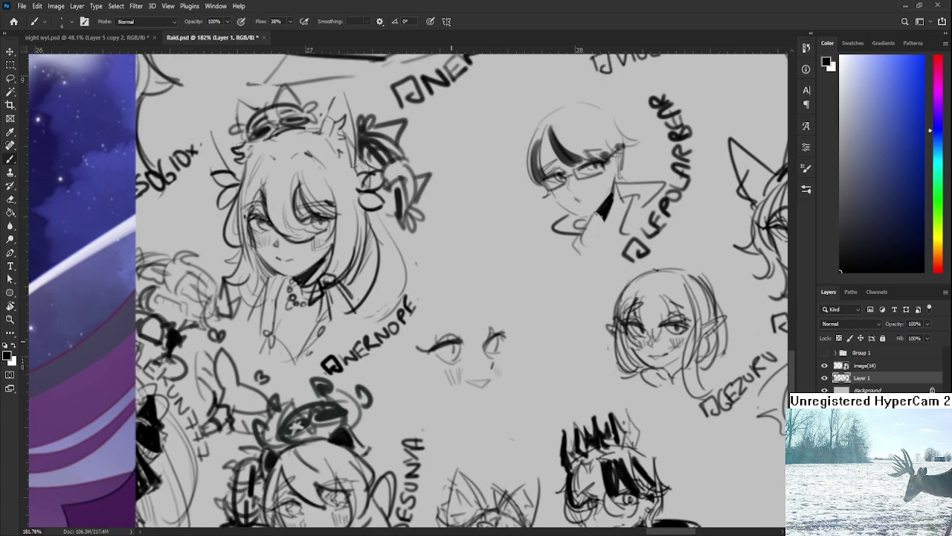
left_click_drag(456, 345, 447, 360)
mouse_move(498, 335)
left_mouse_down()
mouse_move(496, 353)
mouse_move(504, 349)
mouse_move(465, 366)
mouse_move(448, 366)
mouse_move(459, 363)
mouse_move(452, 357)
left_mouse_up()
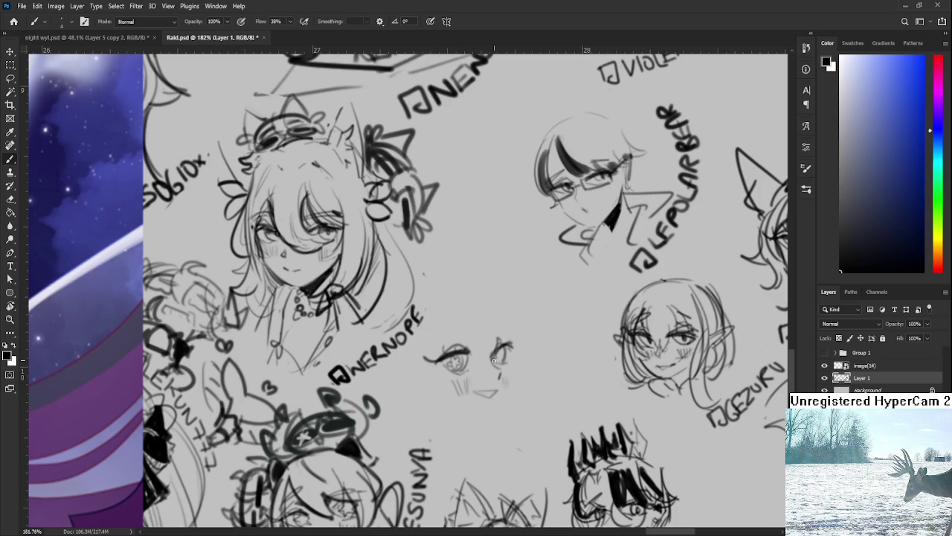
mouse_move(501, 356)
left_mouse_down()
mouse_move(504, 346)
mouse_move(457, 355)
left_mouse_up()
- Redo the eyelid arcs above the eyes and darken the left eye's lash line
mouse_move(496, 331)
left_mouse_down()
mouse_move(488, 321)
mouse_move(492, 334)
left_mouse_up()
key("ctrl+z")
left_click_drag(428, 327, 504, 328)
key("ctrl+z")
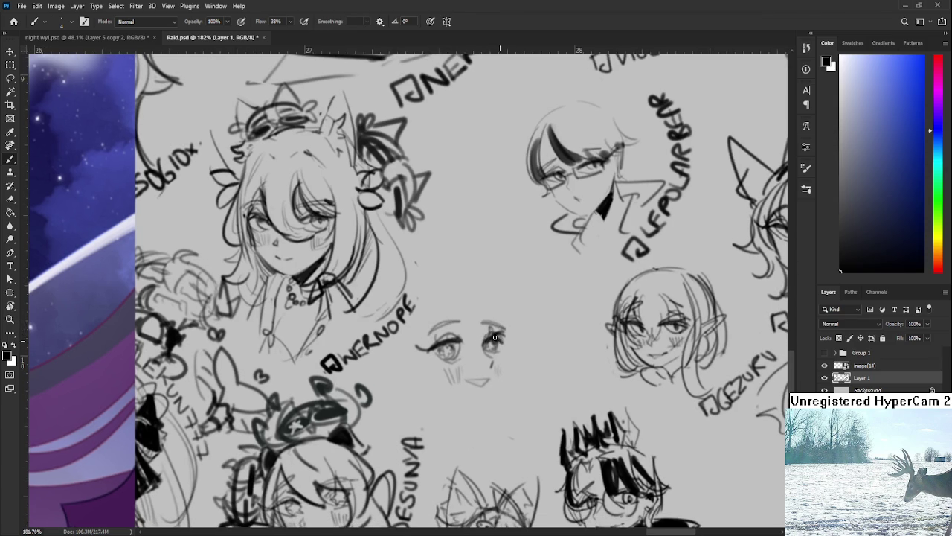
left_click_drag(510, 340, 519, 355)
left_click(519, 351)
left_click(491, 307)
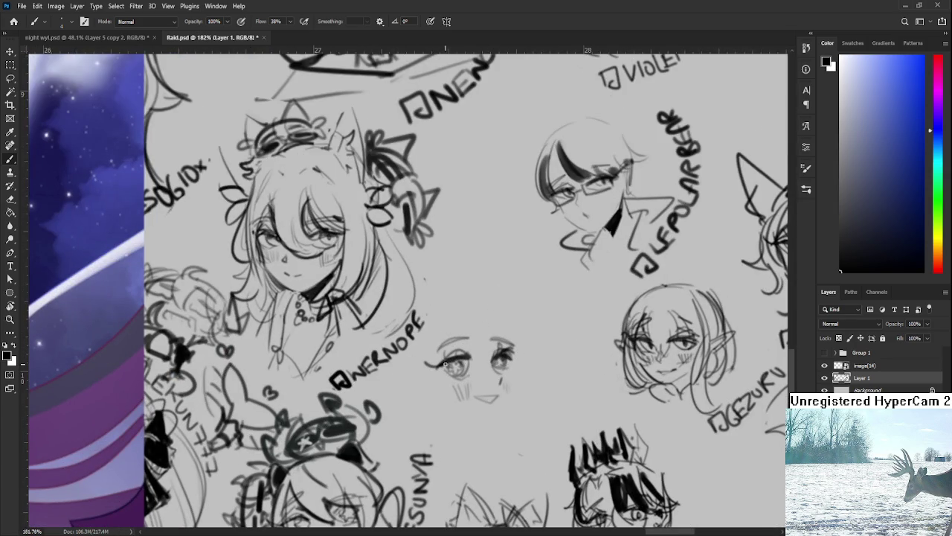
left_click_drag(446, 362, 465, 364)
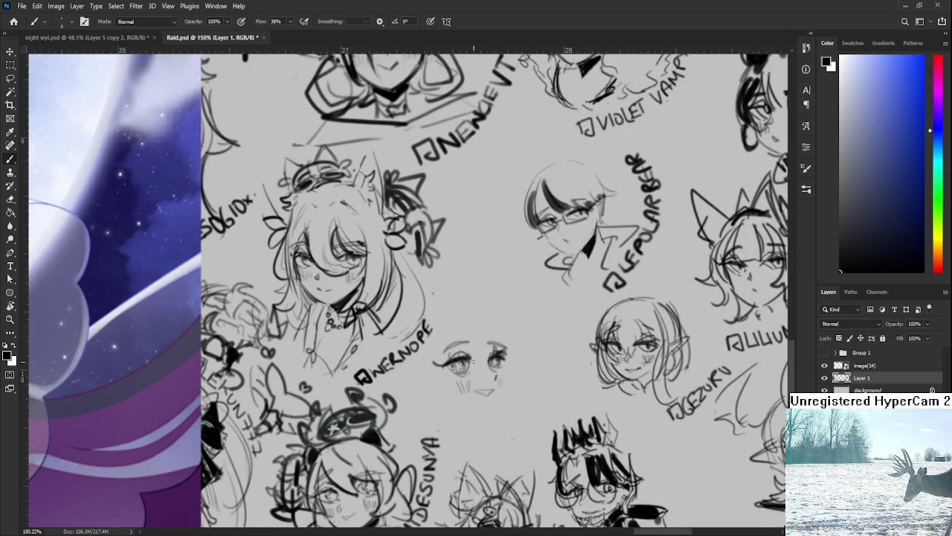
left_click(322, 334)
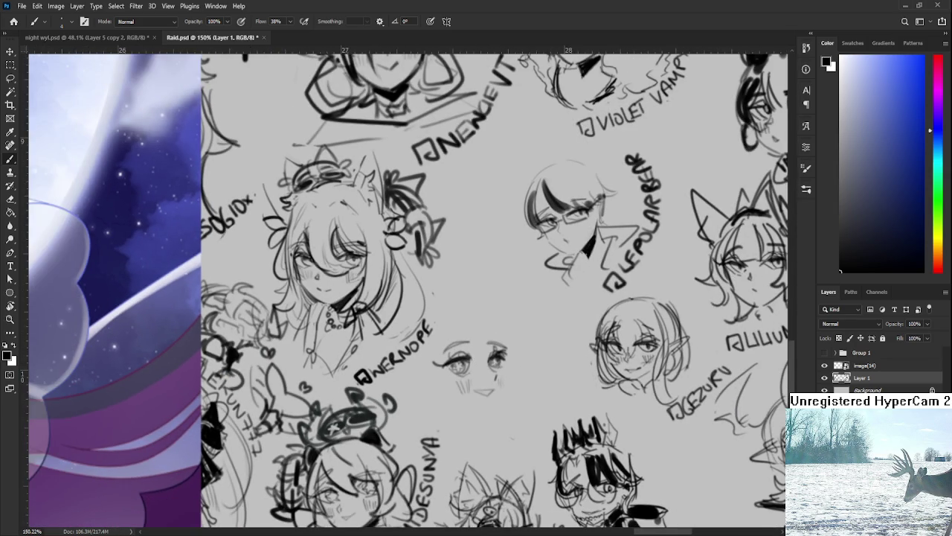